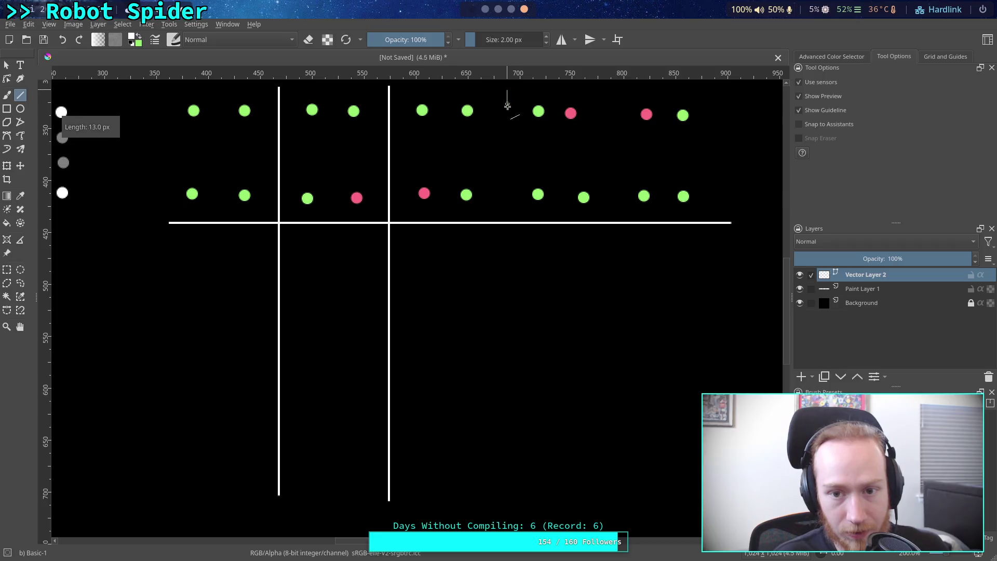
- Draw the last vertical divider, then set up the freehand brush with pink and green on Paint Layer 1
drag(611, 86, 618, 501)
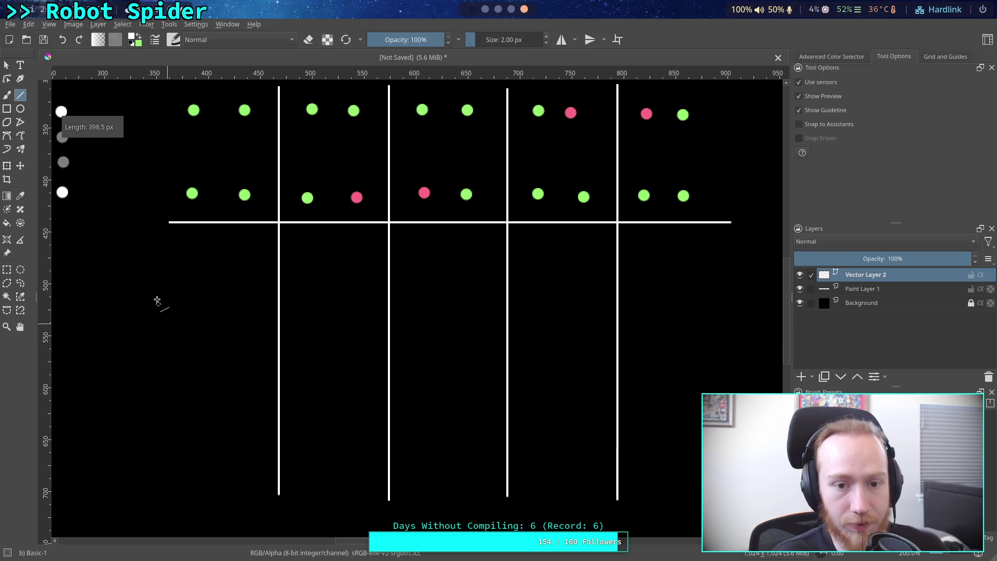
click(7, 95)
click(131, 38)
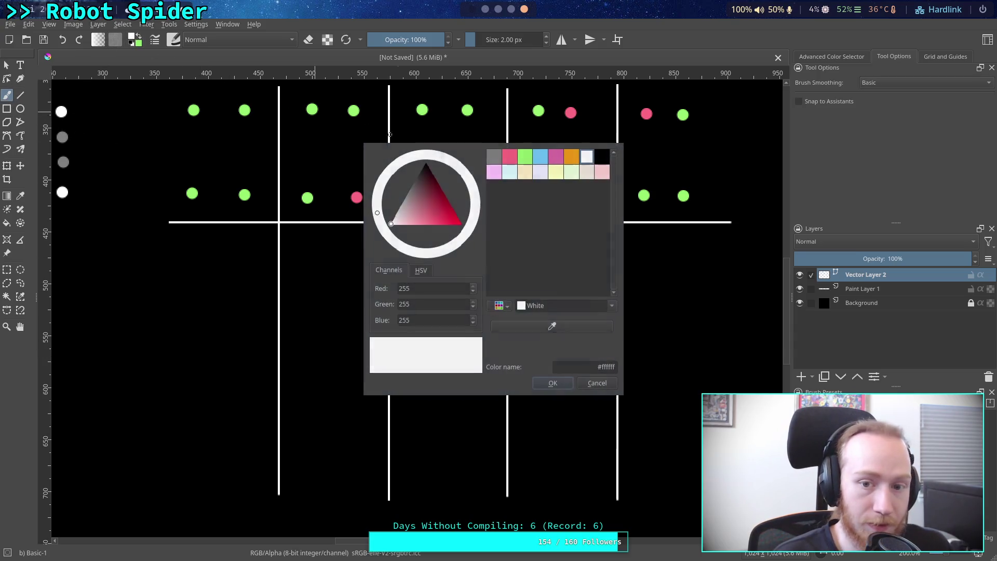
click(508, 154)
click(554, 383)
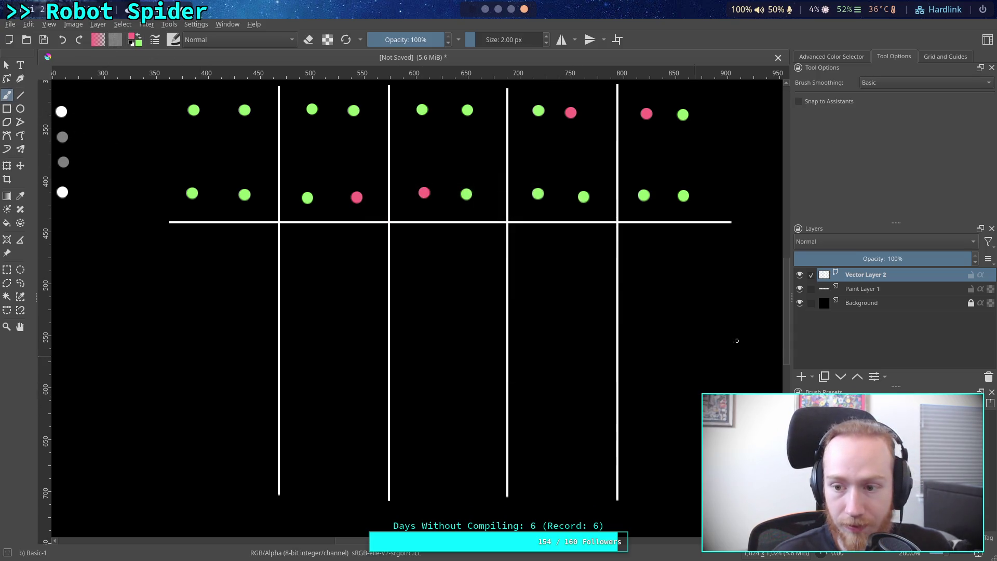
click(855, 290)
click(140, 36)
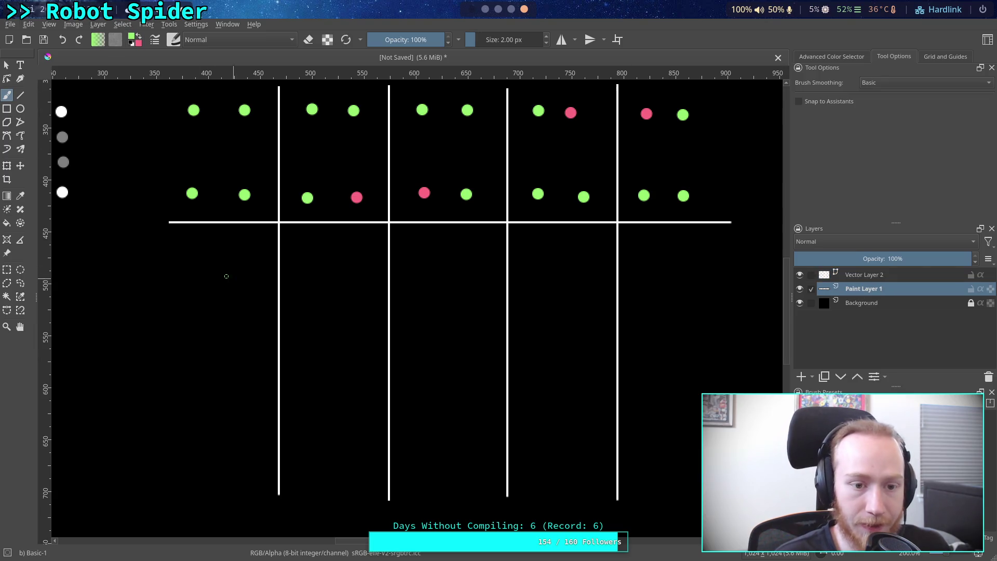
- Set the brush size to 10 px
right_click(509, 45)
click(505, 43)
click(505, 42)
text(10)
key(Return)
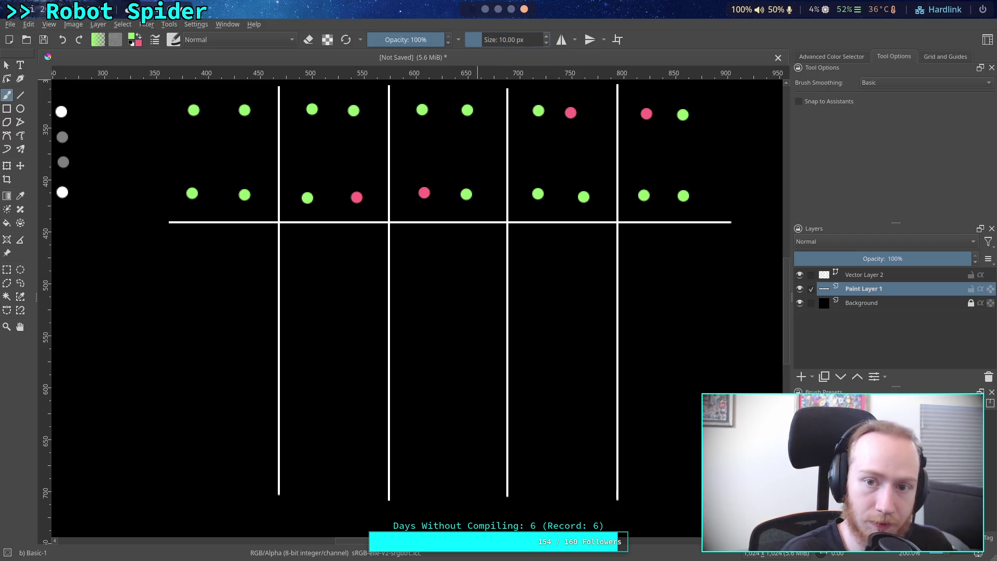
- Paint the green and pink dot pairs below the line in columns one and two
click(197, 253)
click(236, 251)
key(x)
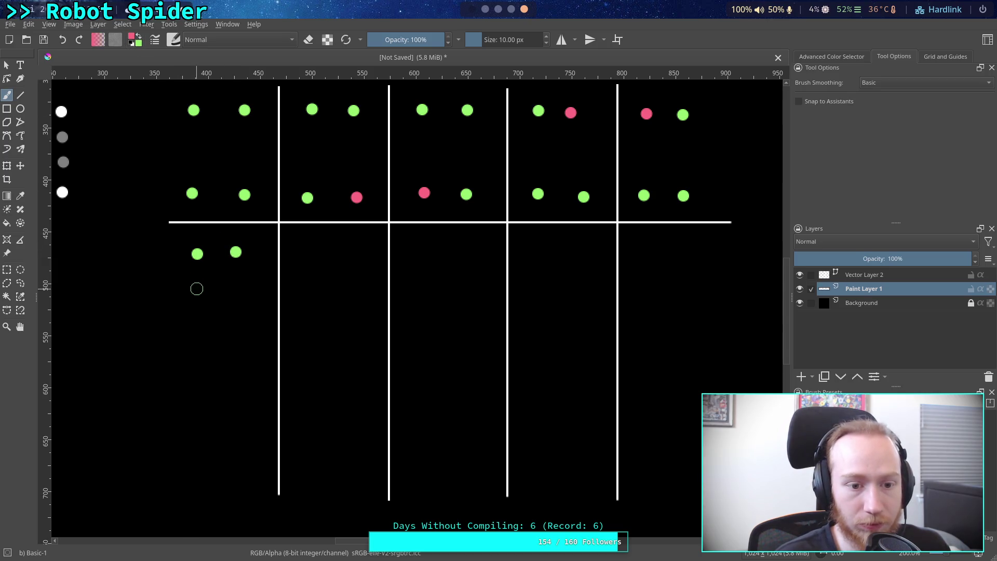
click(197, 296)
click(235, 295)
click(139, 34)
click(310, 254)
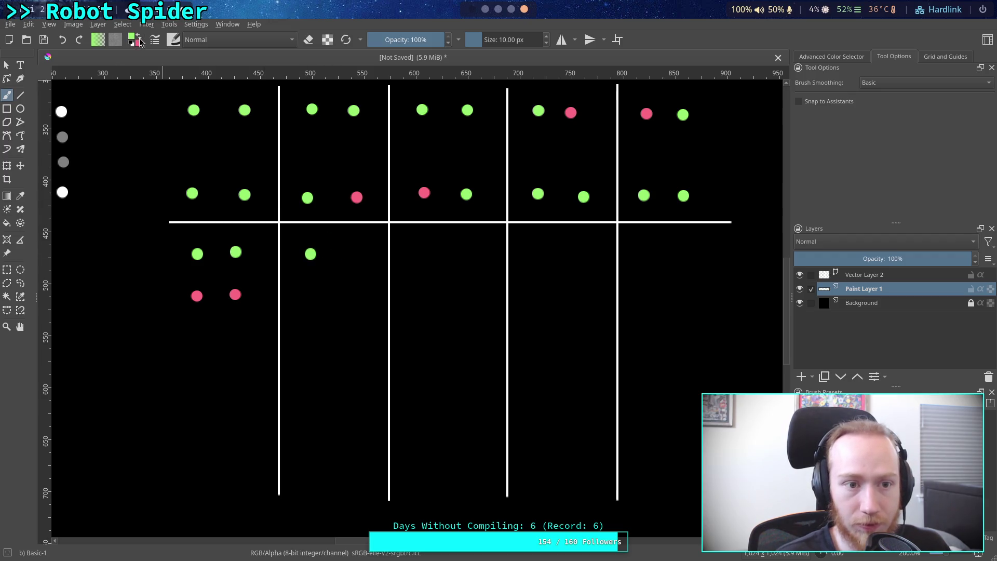
click(314, 294)
click(139, 38)
click(343, 254)
click(346, 296)
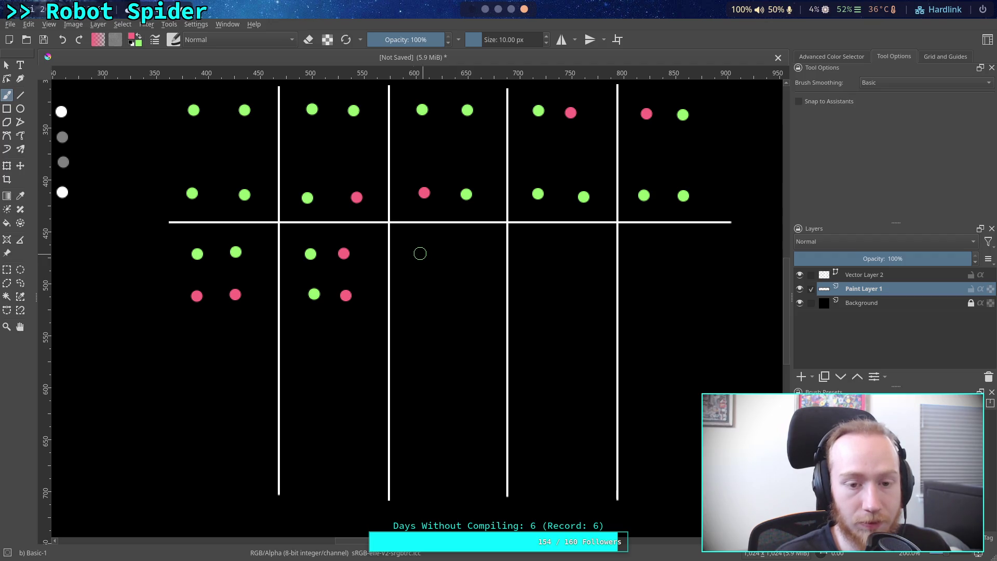
- Paint the green and pink dot pairs below the line in columns three and four
click(139, 37)
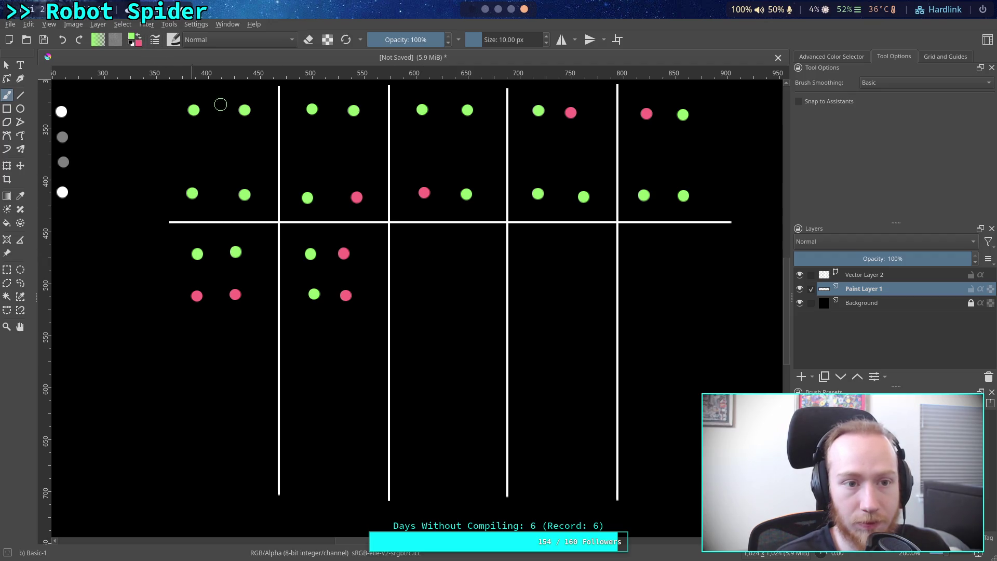
click(418, 250)
click(451, 292)
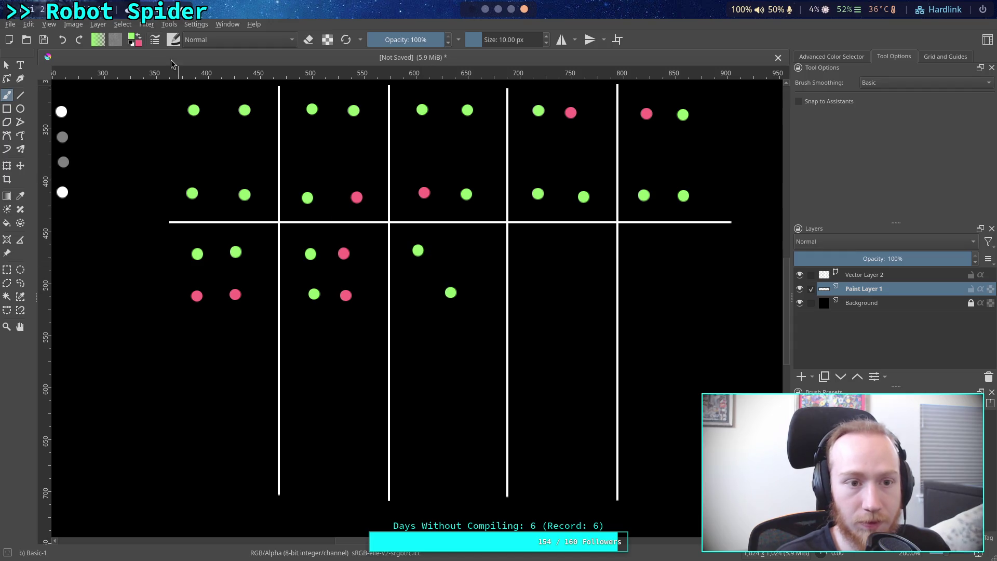
click(139, 37)
click(452, 251)
click(419, 295)
click(140, 37)
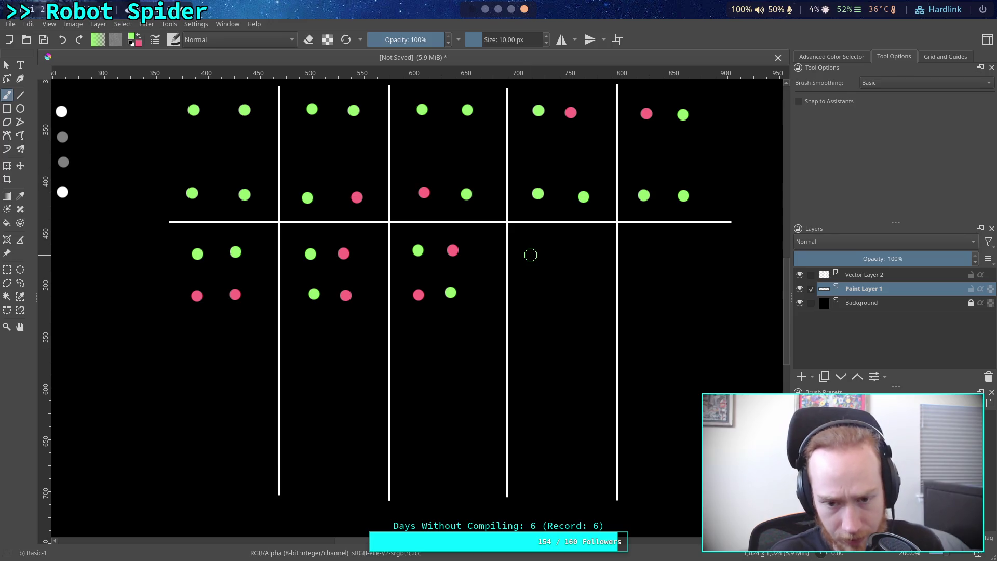
click(139, 37)
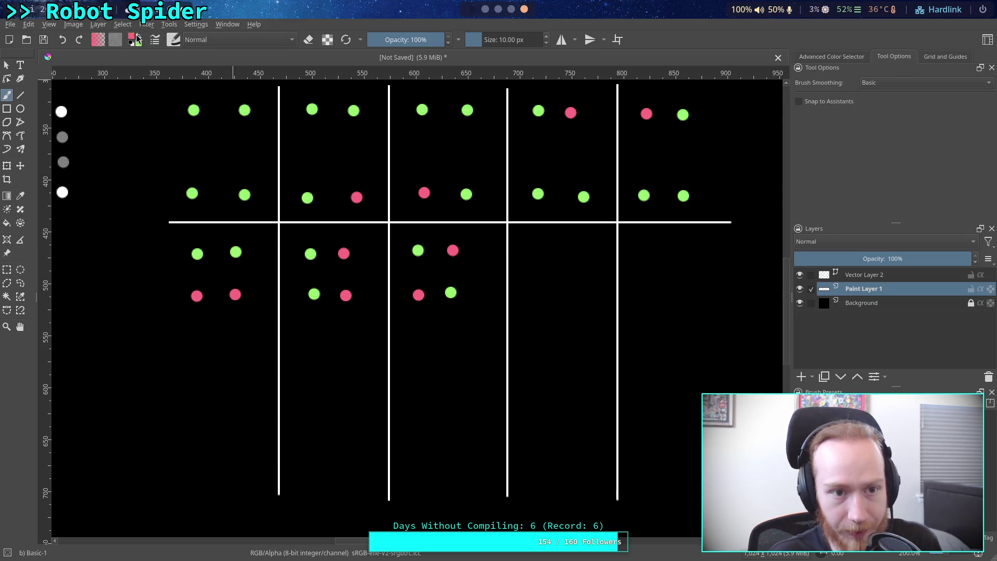
click(528, 246)
click(140, 37)
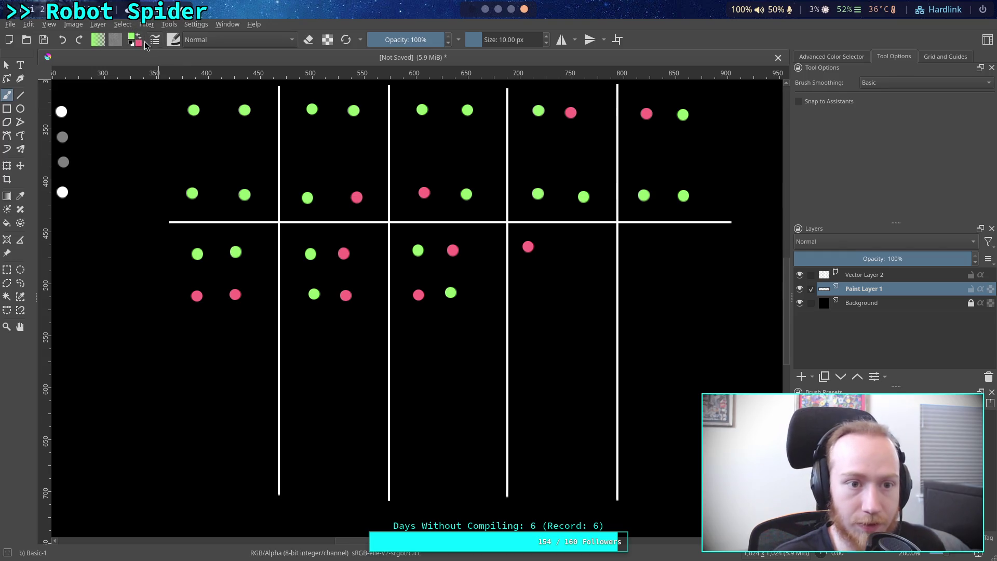
click(564, 248)
click(532, 292)
click(139, 36)
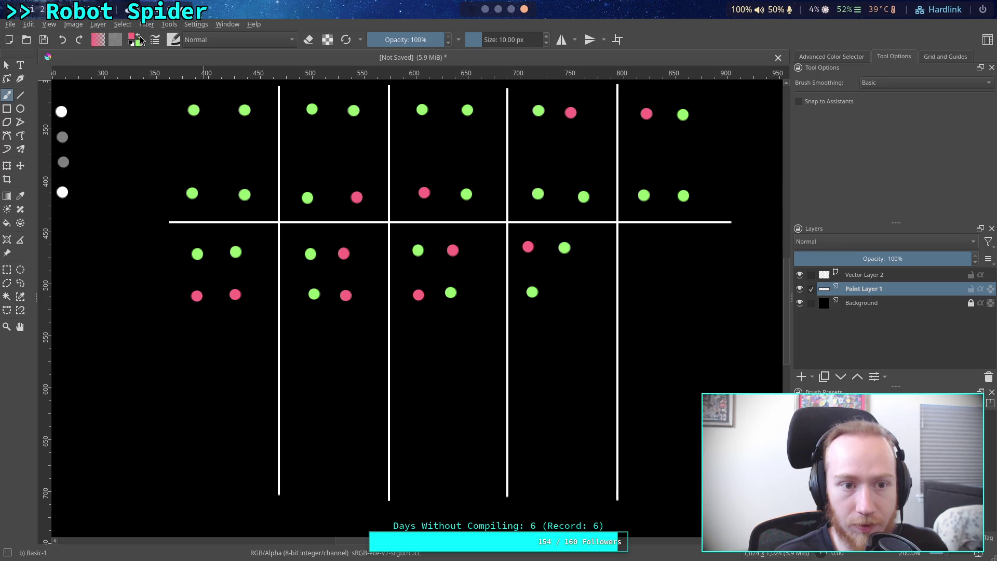
click(565, 289)
- Paint column five's pink and green dots, then return to the Line tool on Vector Layer 2
click(140, 37)
click(139, 37)
click(644, 249)
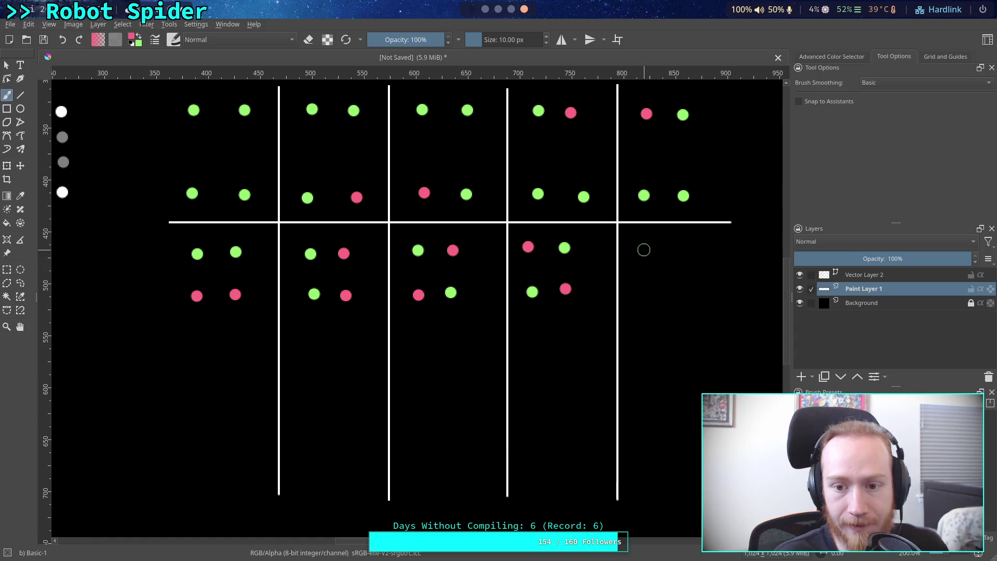
click(682, 251)
click(139, 38)
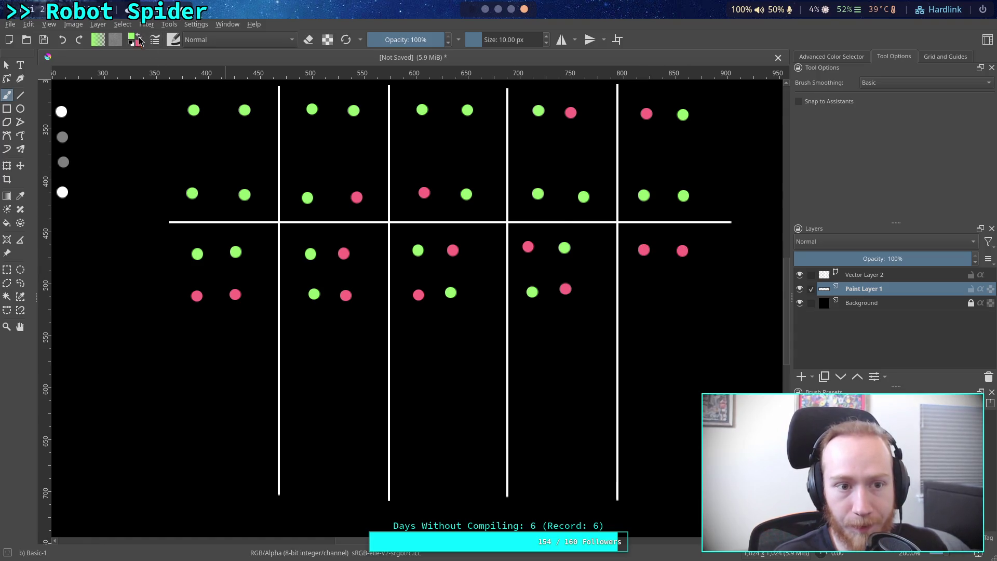
click(646, 290)
click(682, 290)
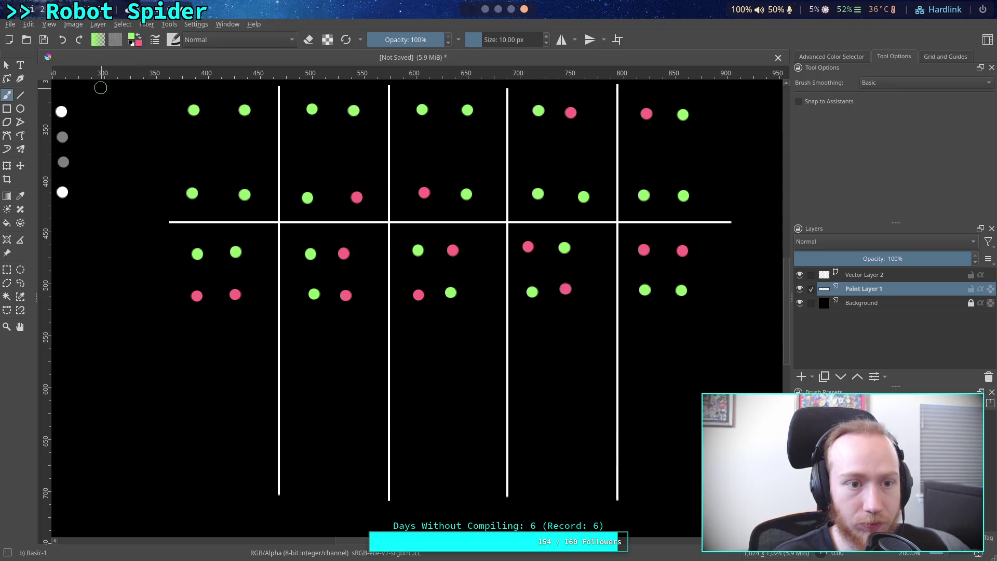
click(22, 96)
click(885, 273)
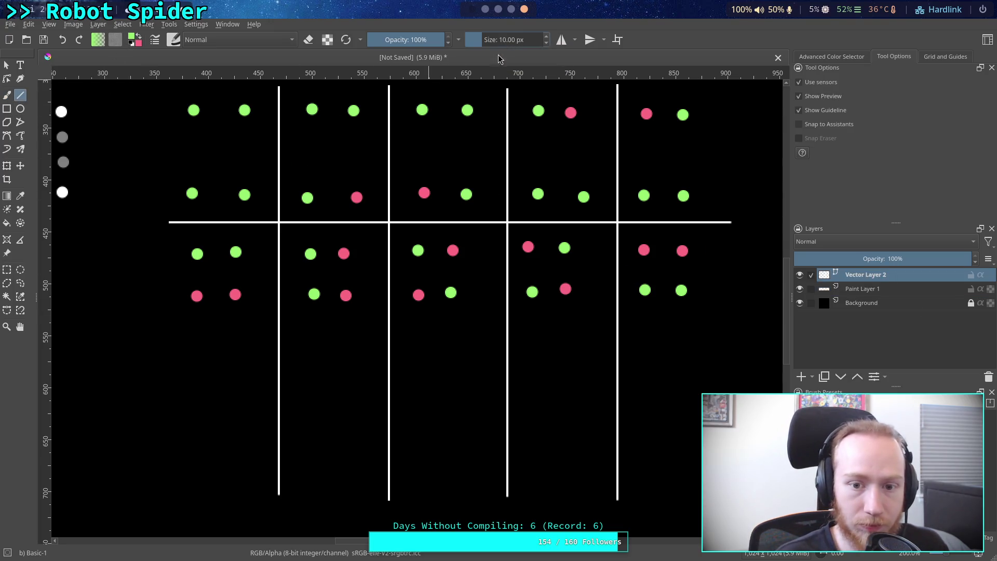
- Duplicate the horizontal white line and move the copy below the second dot row
click(6, 66)
click(435, 223)
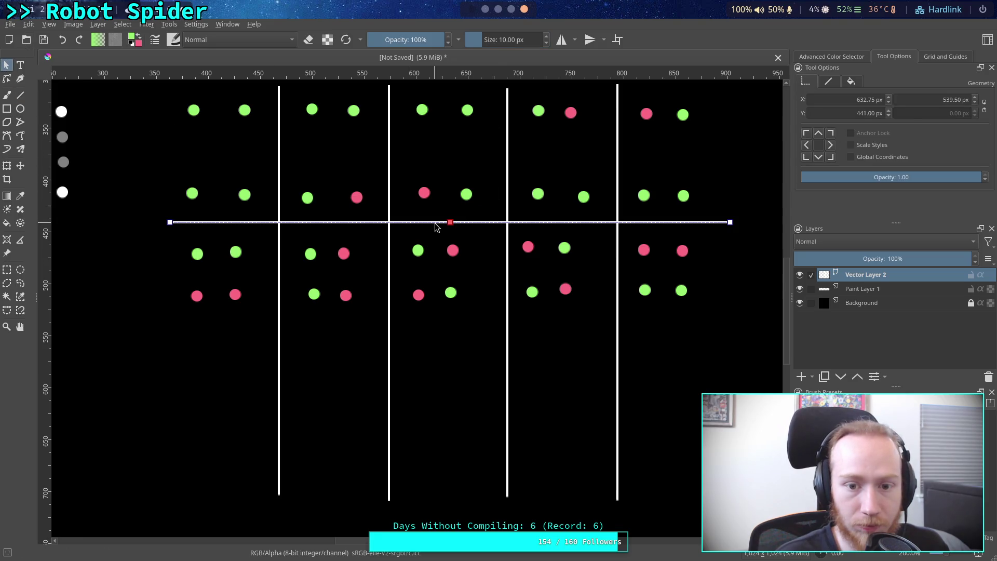
right_click(436, 224)
click(457, 264)
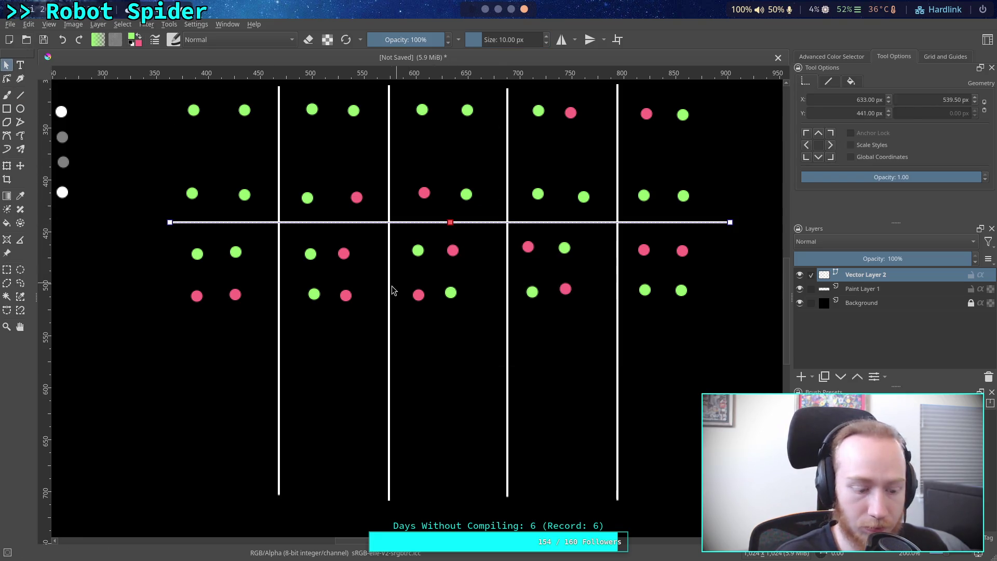
mouse_move(382, 223)
mouse_down()
mouse_move(439, 222)
mouse_move(374, 329)
mouse_move(382, 319)
mouse_up()
- Back on Paint Layer 1, paint a pink dot under the lower line in column one
click(881, 289)
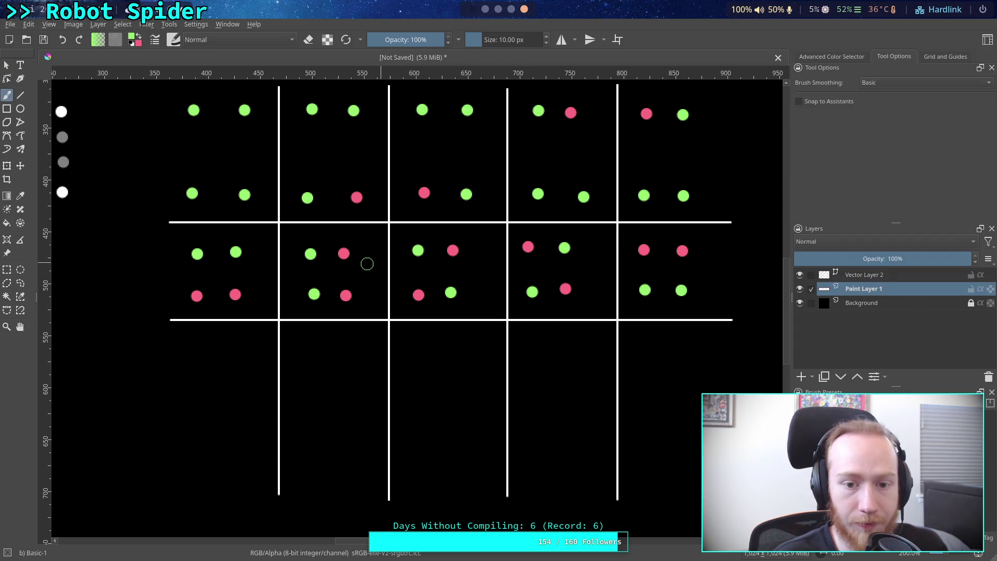
click(138, 35)
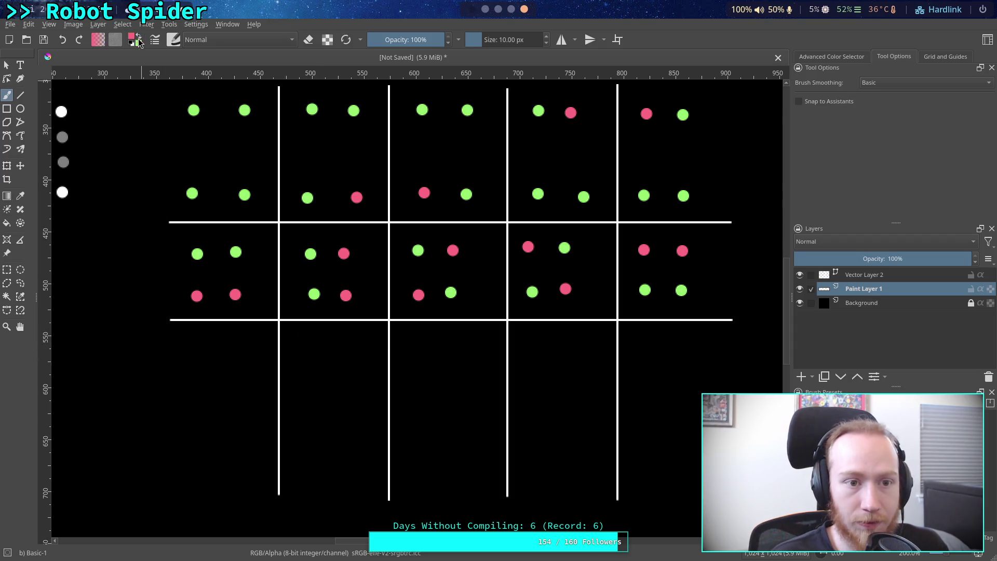
click(199, 342)
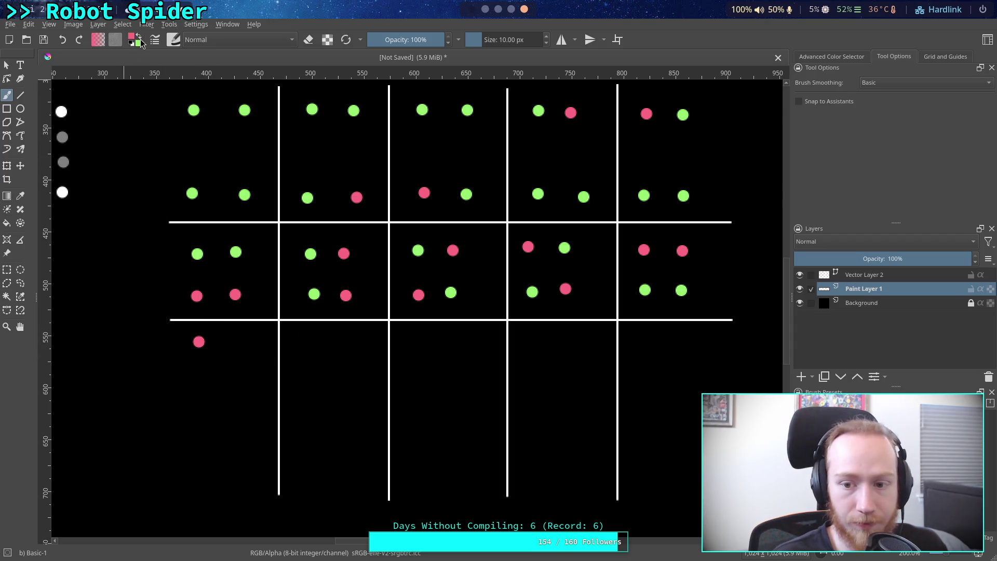
- Complete column one's third row with a second pink dot and two green dots beside them
click(193, 374)
key(x)
click(225, 341)
click(222, 375)
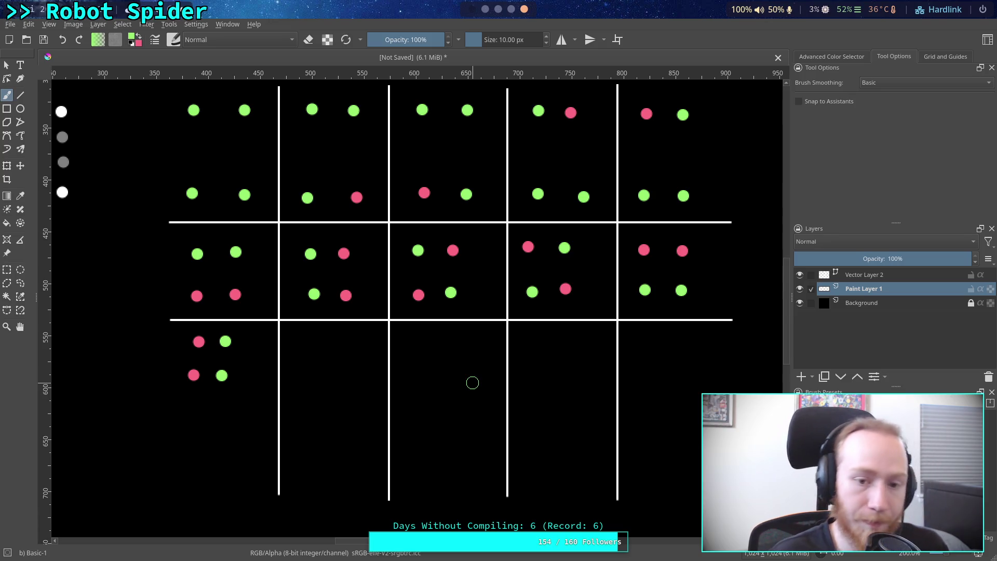
scroll(368, 371, down, 1)
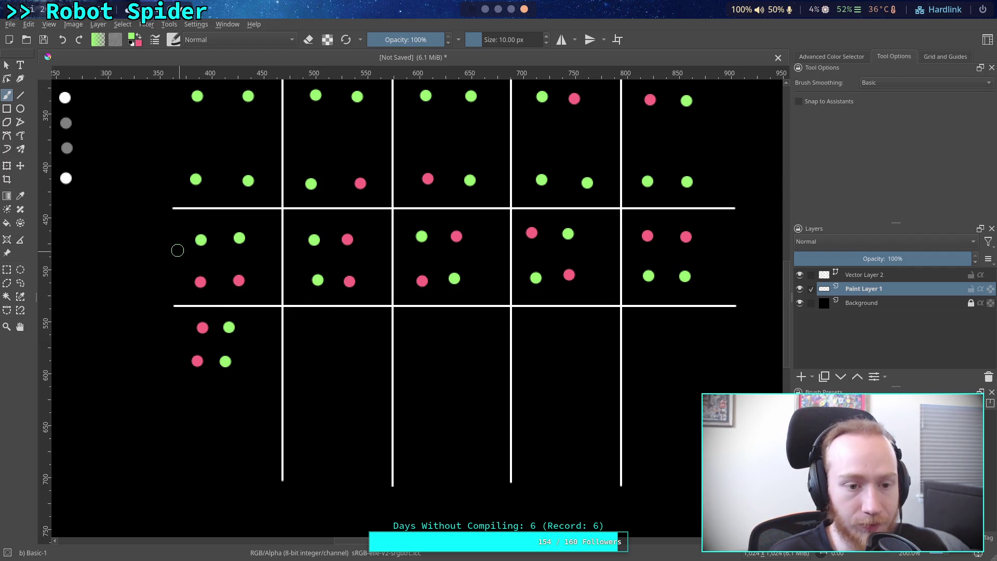
key(x)
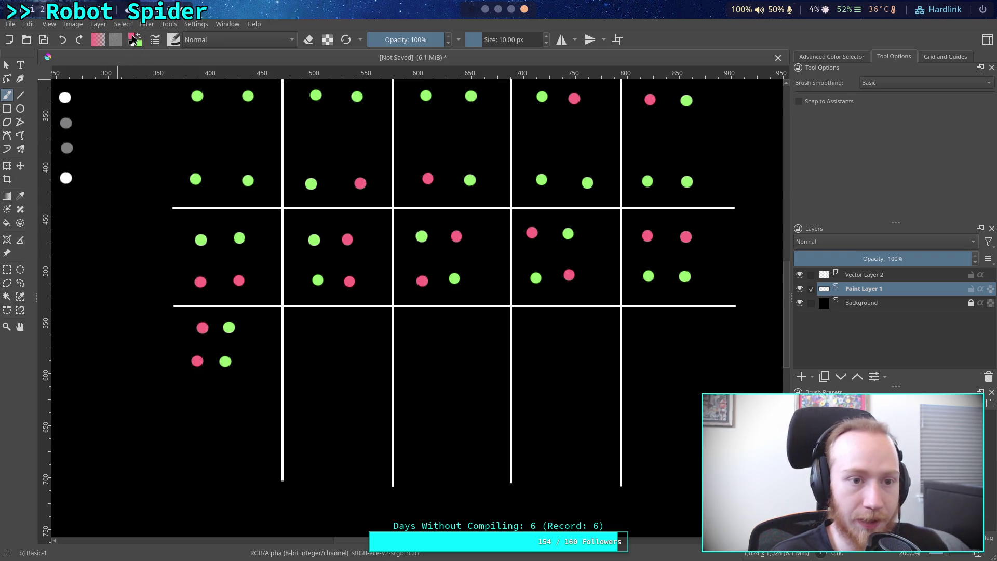
- Dismiss the colour picker keeping pink, paint three trial diagonal marks, then undo them
click(132, 37)
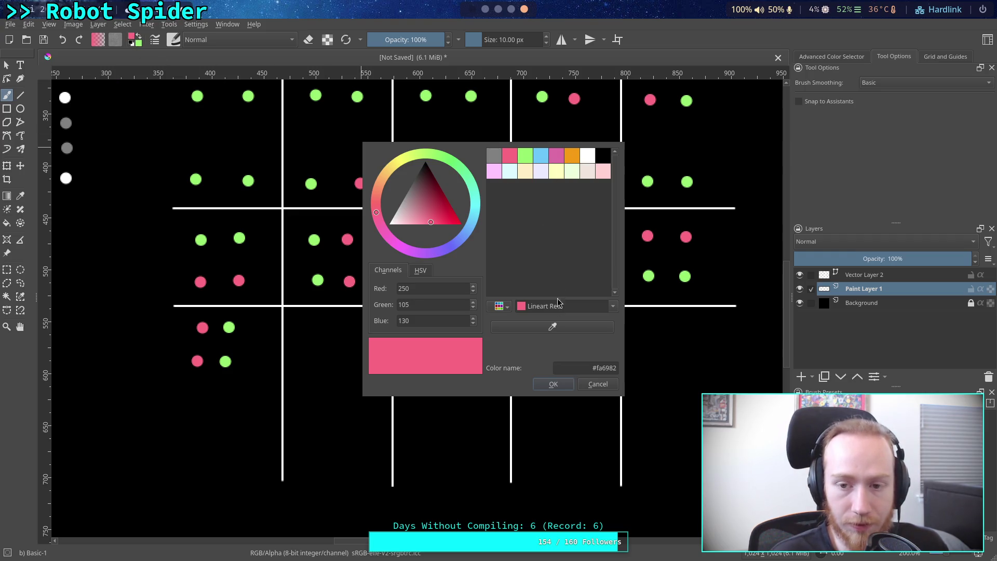
click(598, 384)
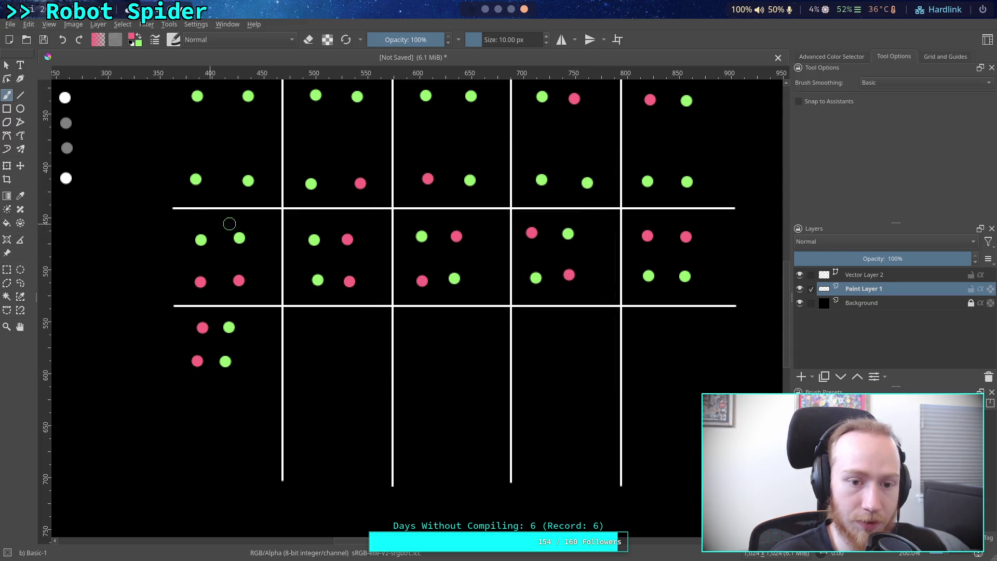
drag(269, 215, 276, 221)
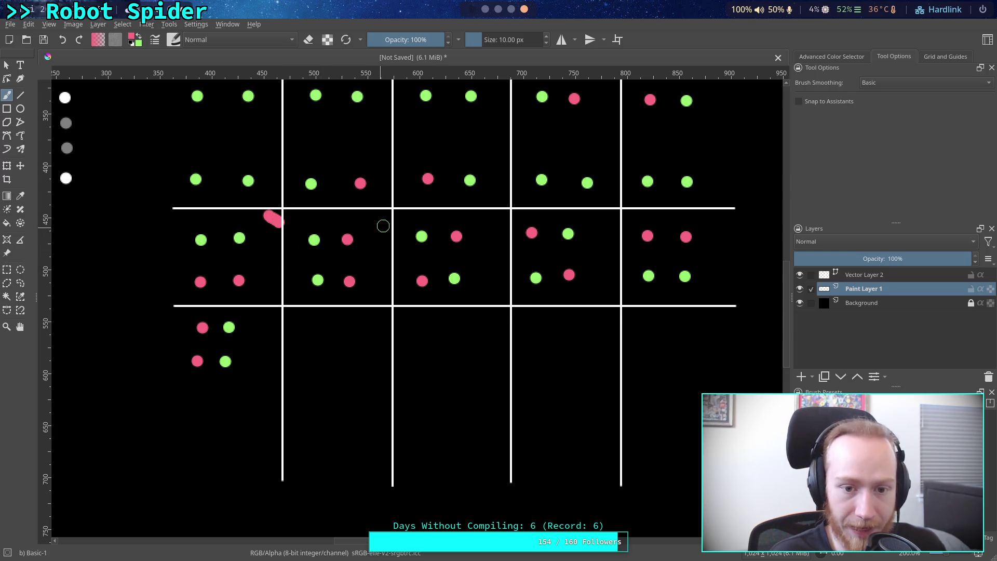
drag(372, 214, 386, 226)
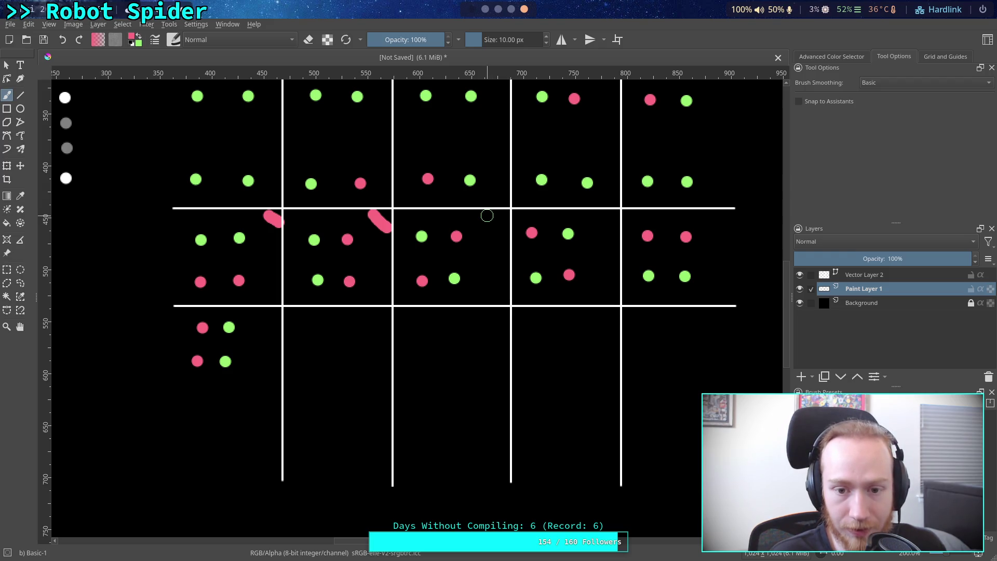
drag(487, 216, 499, 231)
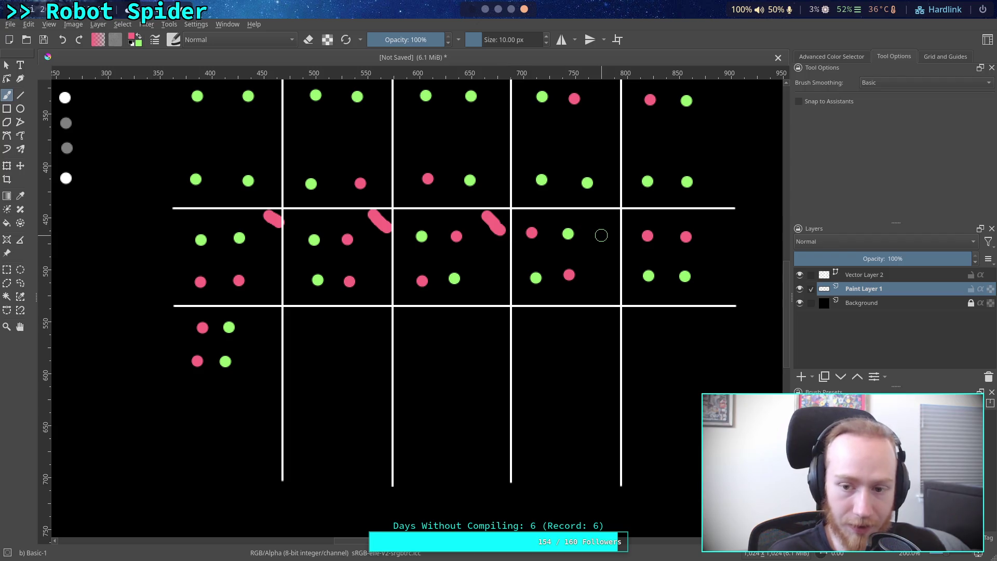
key(ctrl+z)
key(ctrl+z)
key(ctrl+z)
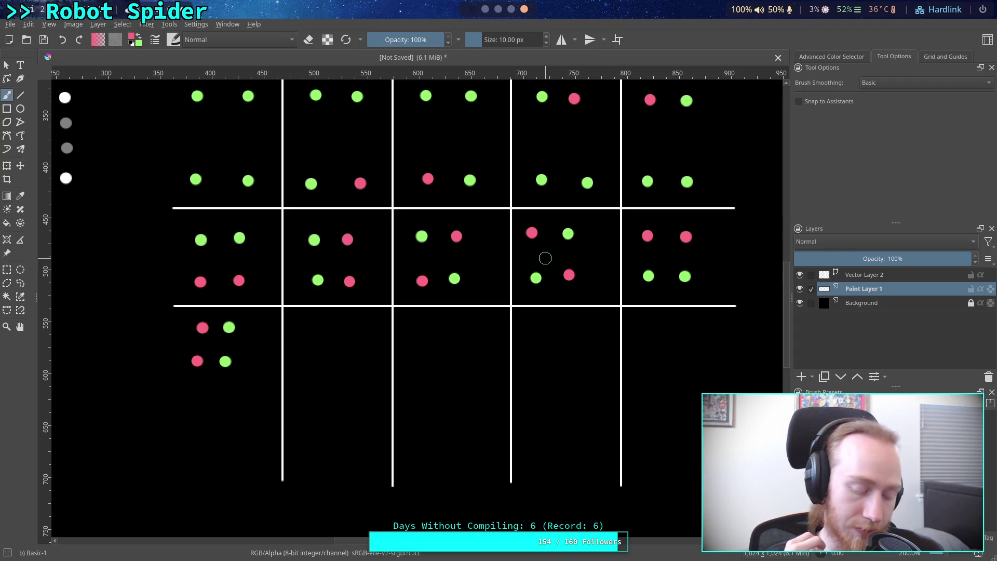
- Switch to workspace 2 to show the Crawler Bot note's Body Orientation section in Obsidian
key(super+2)
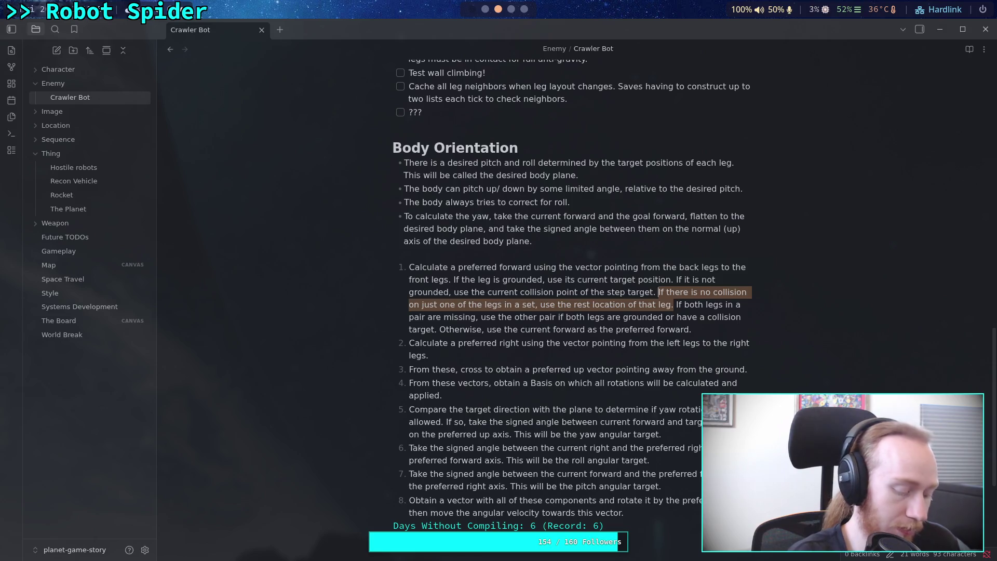
- Move through workspace 1 to workspace 3, where Firefox shows the Godot Plane class docs
key(super+1)
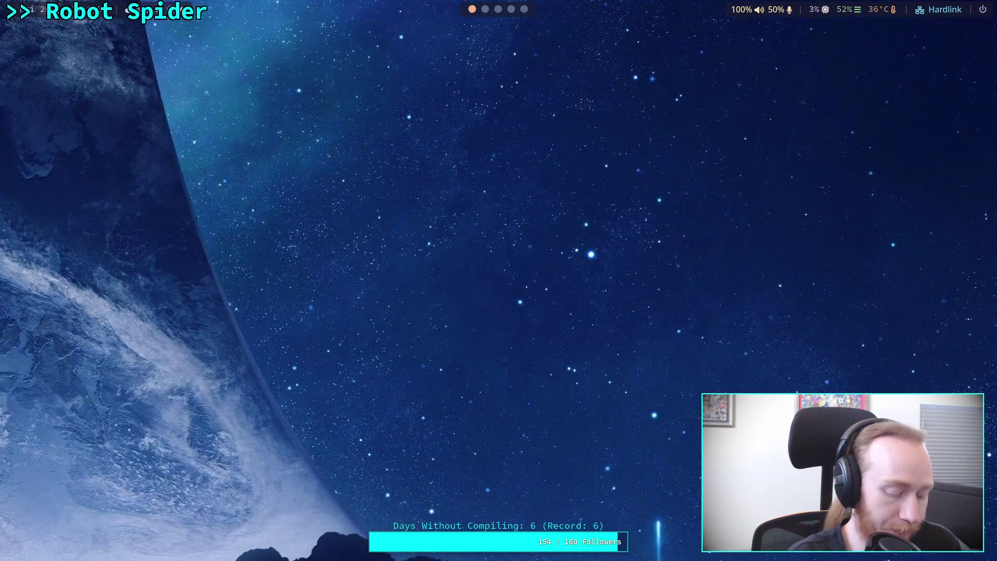
key(super+3)
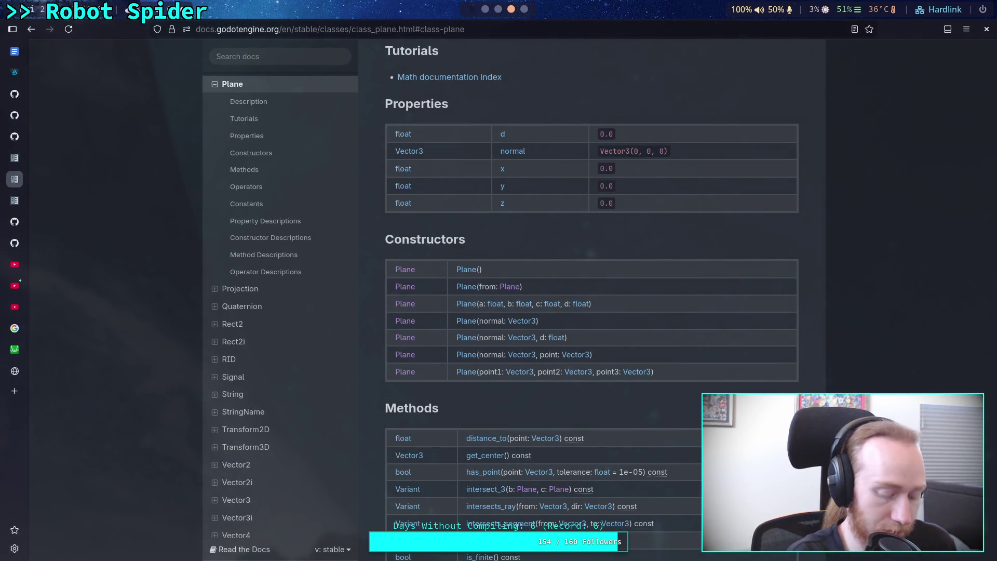
- Switch to workspace 4 to bring Krita's dot-grid diagram back
key(super+4)
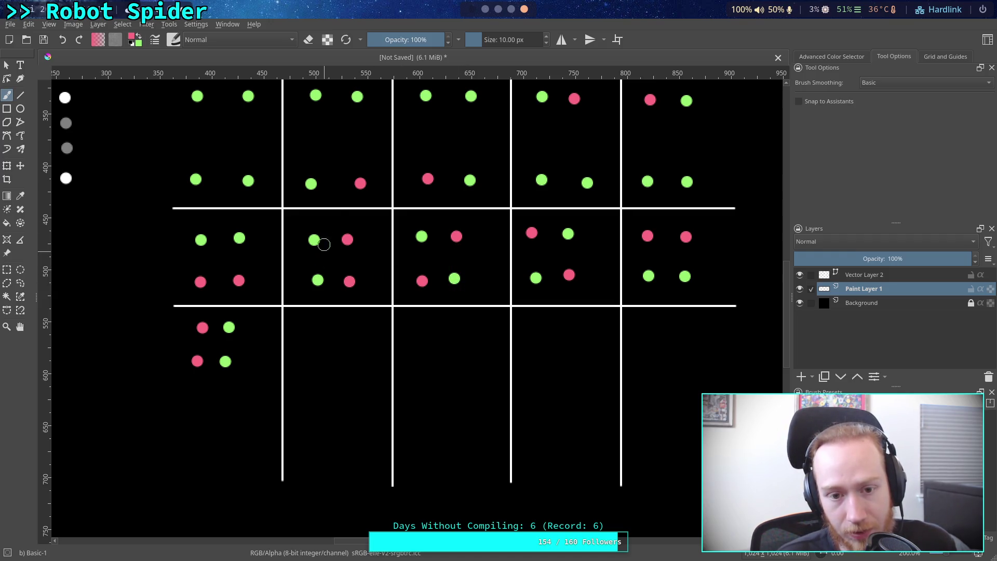
- Scroll over the Krita grid diagram, then go back to the Crawler Bot note on workspace 2
scroll(363, 205, up, 3)
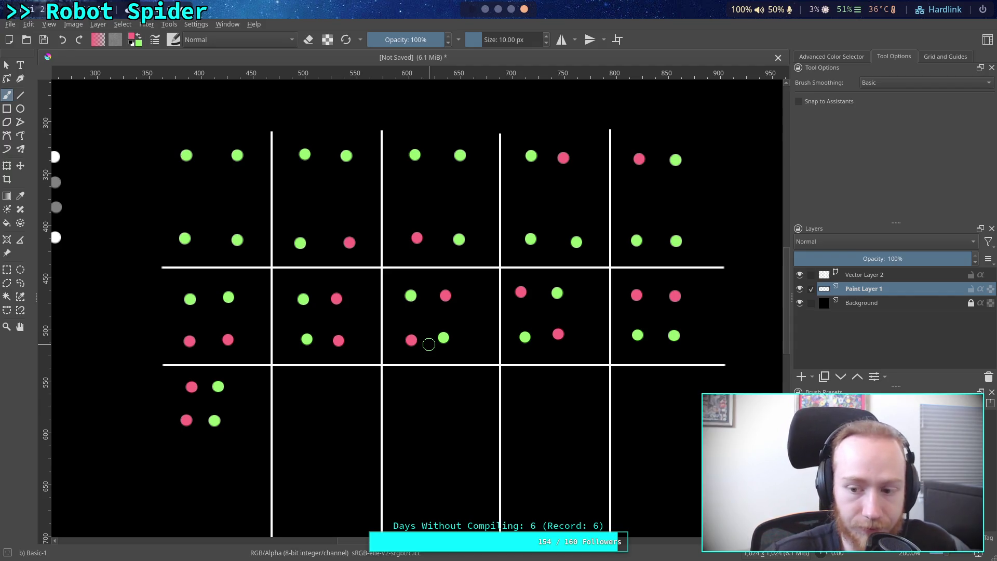
click(499, 10)
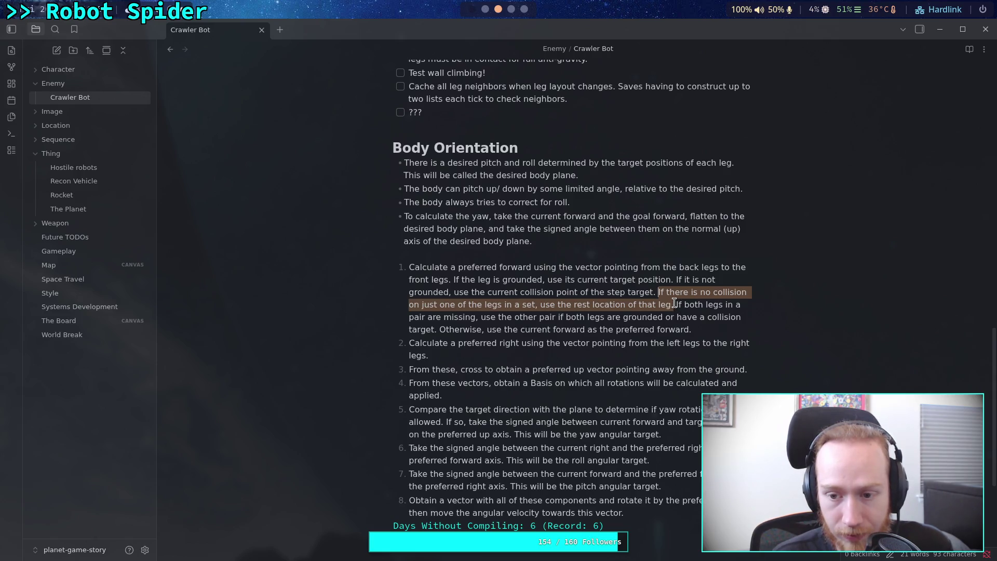
- Rewrite step 1's fallback: one missing leg uses its rest position, more than one uses current forward
drag(675, 305, 658, 291)
click(702, 324)
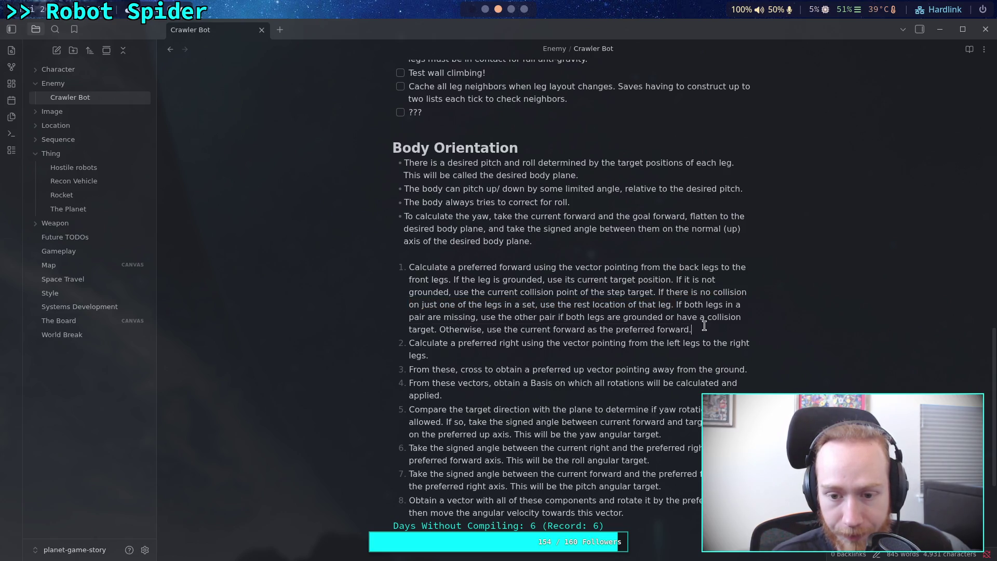
drag(704, 326, 658, 292)
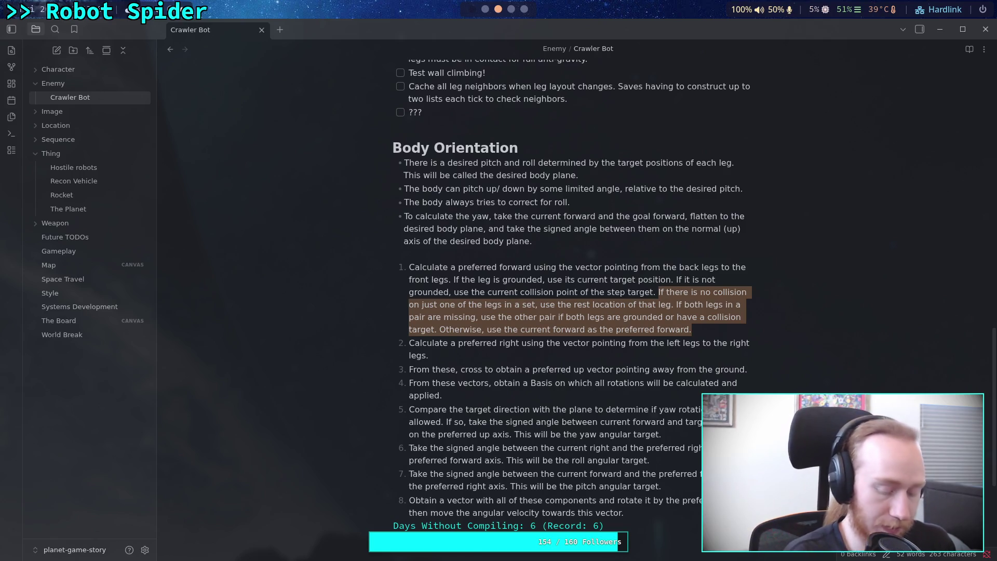
text(If there is only one leg )
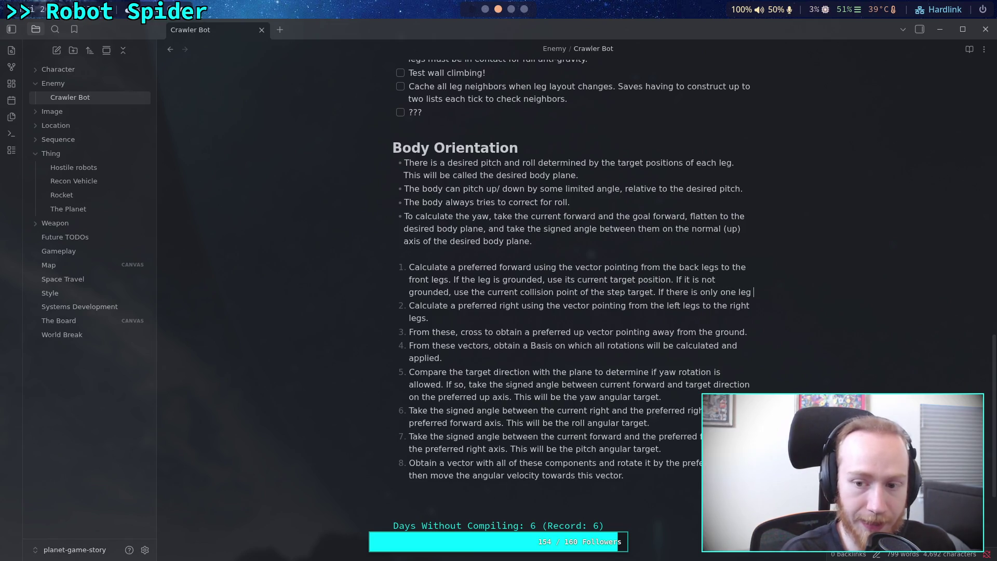
text(missing )
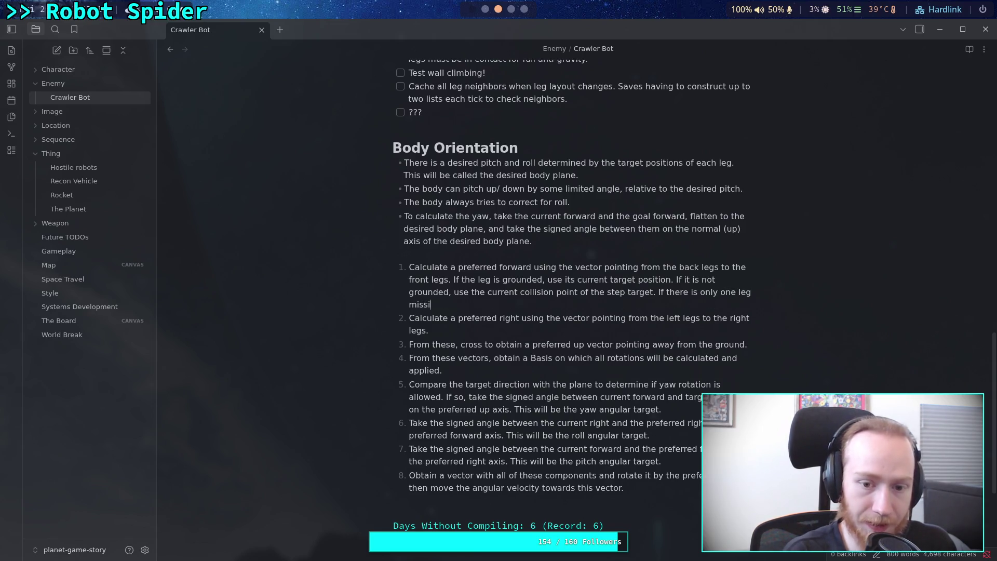
text(,)
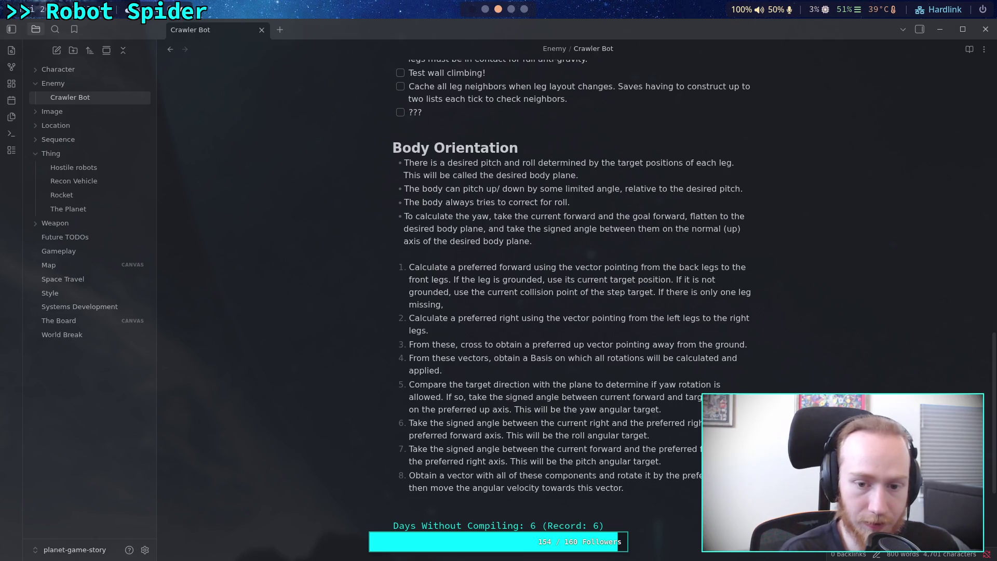
text(use its rest position)
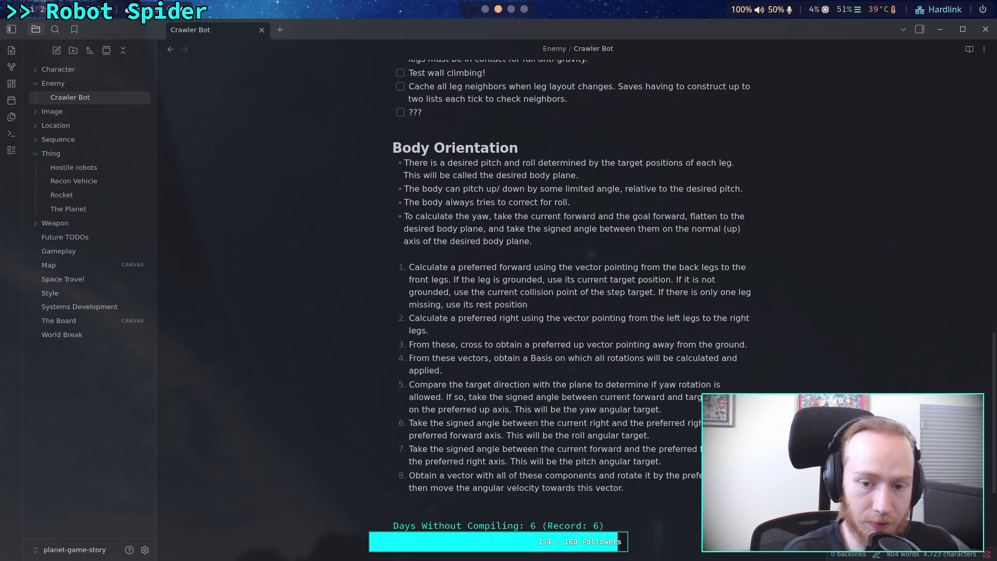
text(. If the)
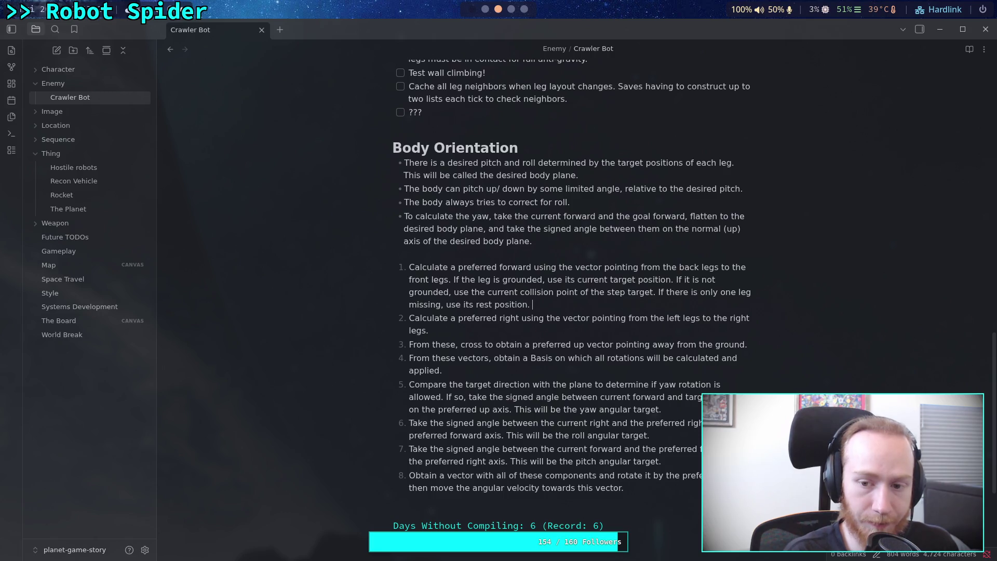
text(re )
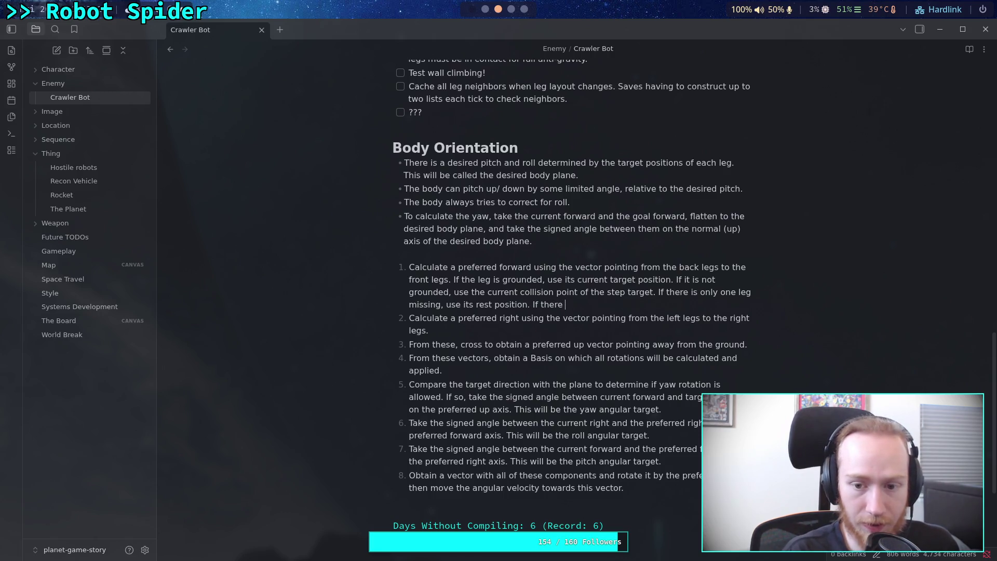
text(are more than one )
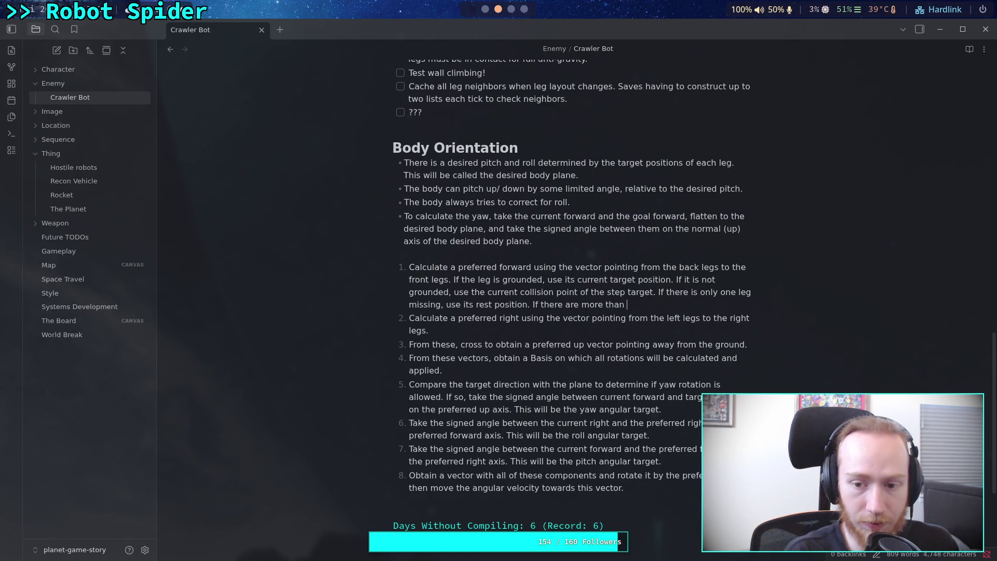
text(missing, )
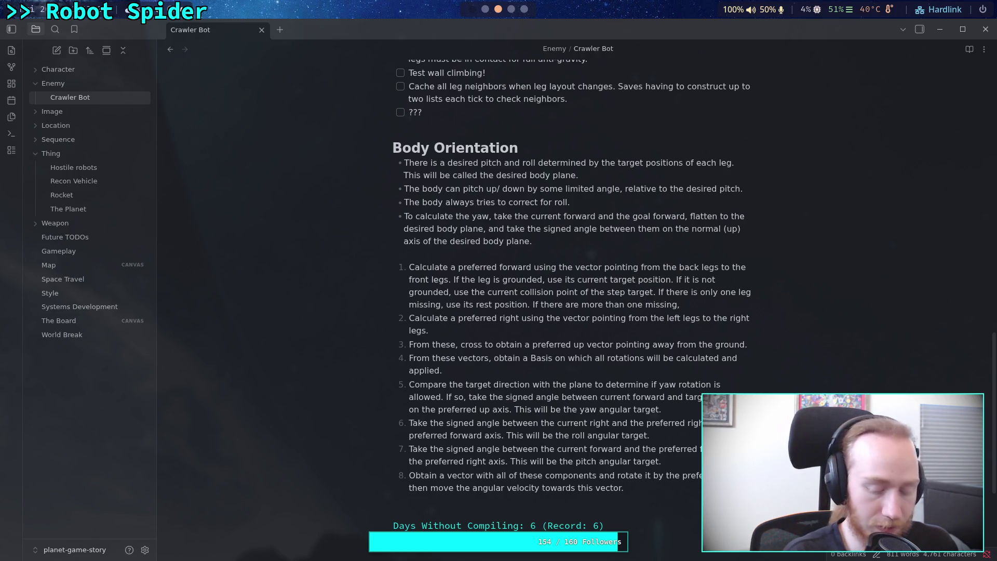
text(use thecurrent)
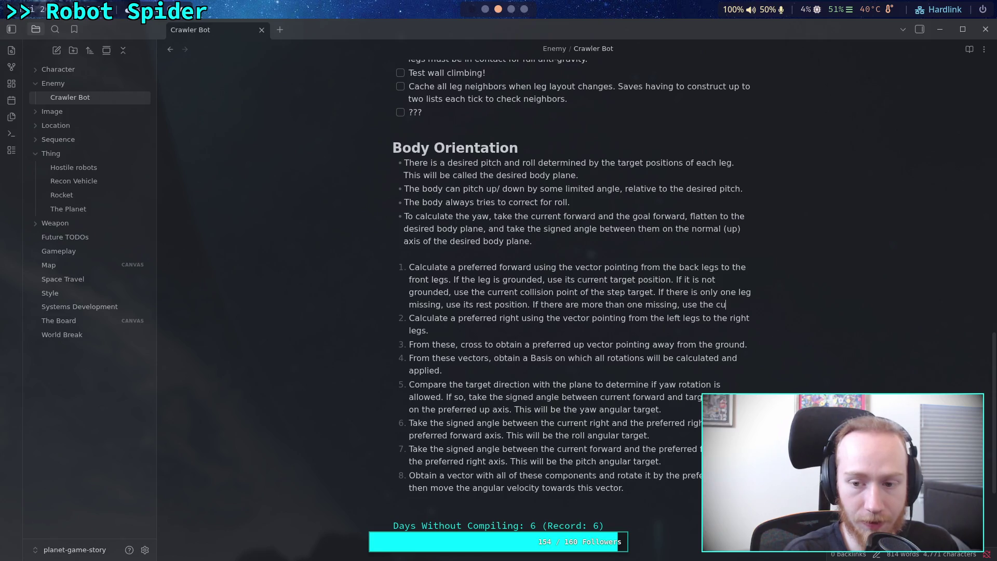
text(forward )
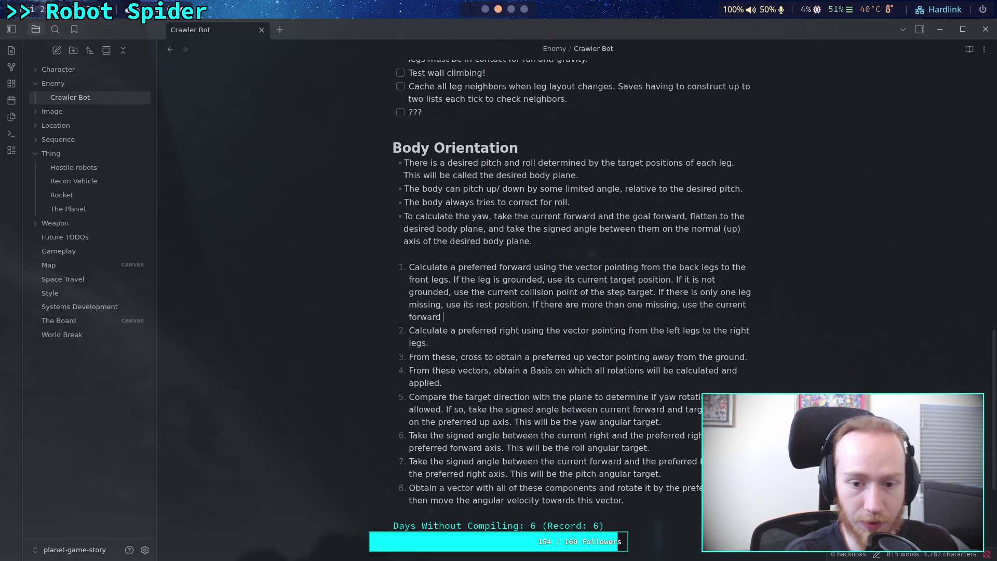
text(as thepreg)
- End step 1 with 'preferred forward.' and write step 2 as 'Same process as the preferred forward.'
key(BackSpace)
text(ferred forward.)
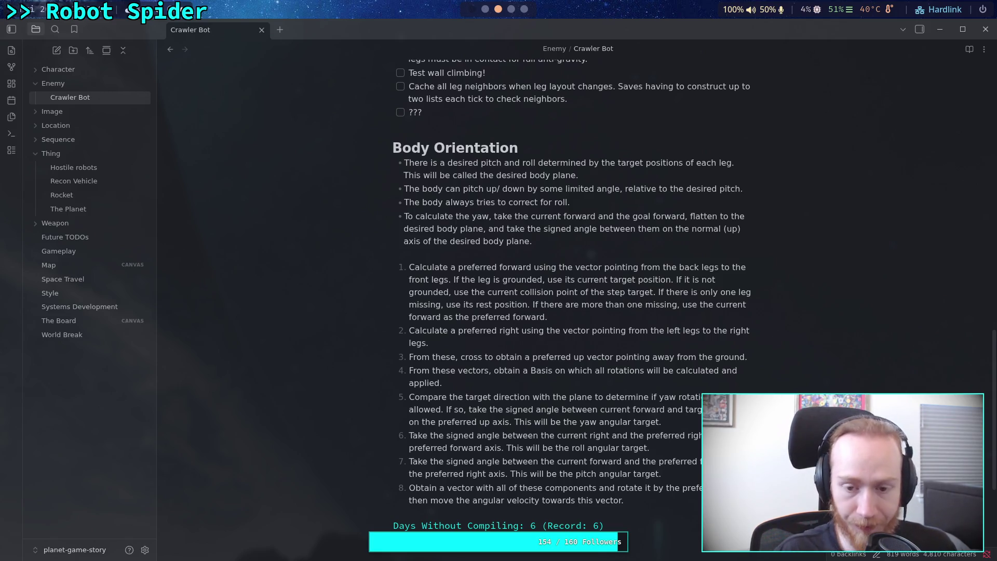
text( Same process as the preferred forward.)
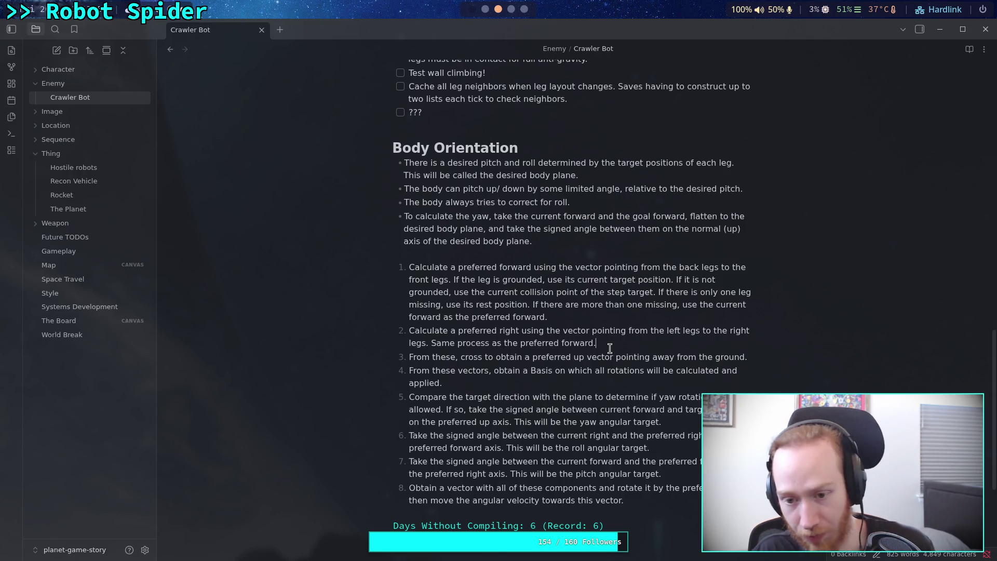
key(BackSpace)
- Add 'above.' so step 2 reads 'Same process as the preferred forward above.'
text(abe)
key(BackSpace)
text(ove.)
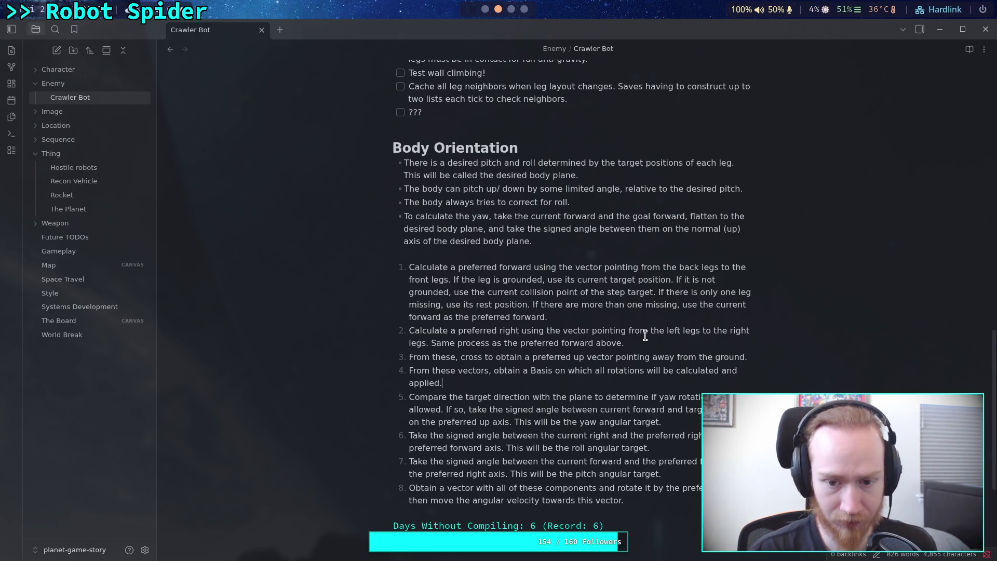
- End step 1 with 'forward and right as the preferred vectors'; replace step 2's last sentence with an 'unless more than one' clause
drag(544, 317, 443, 318)
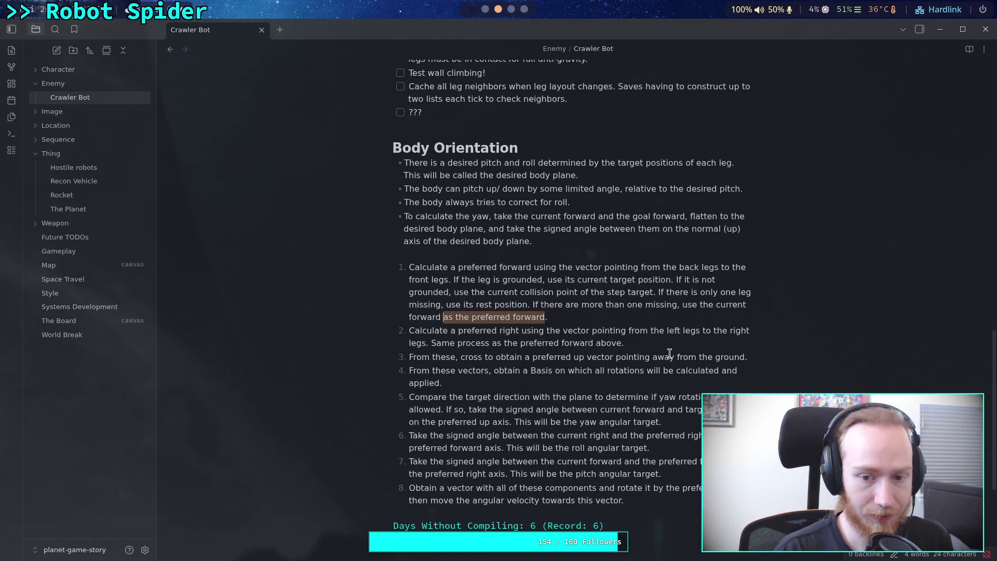
text(and right a)
text(s the pr)
text(eferred vect)
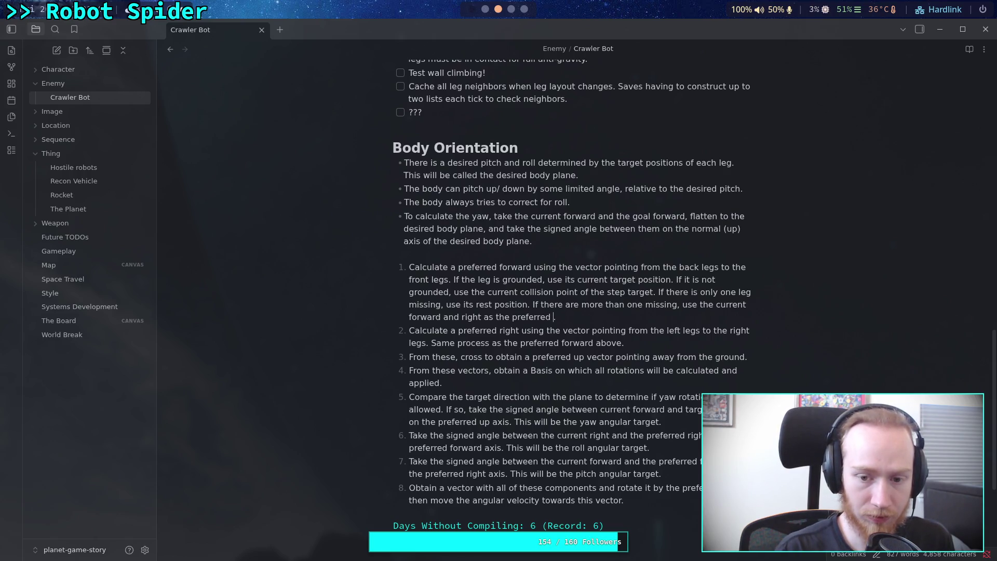
text(ors)
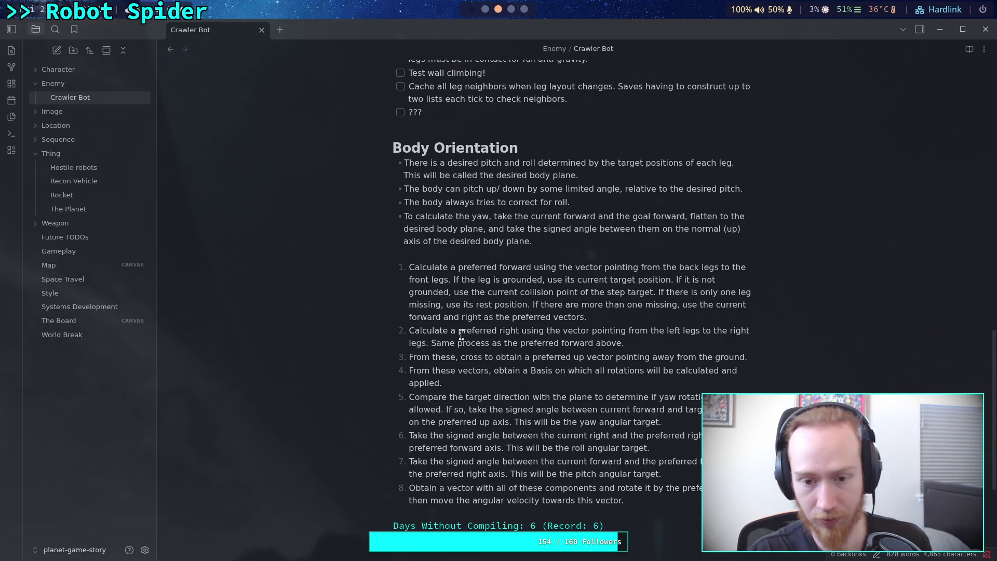
drag(432, 343, 622, 343)
key(BackSpace)
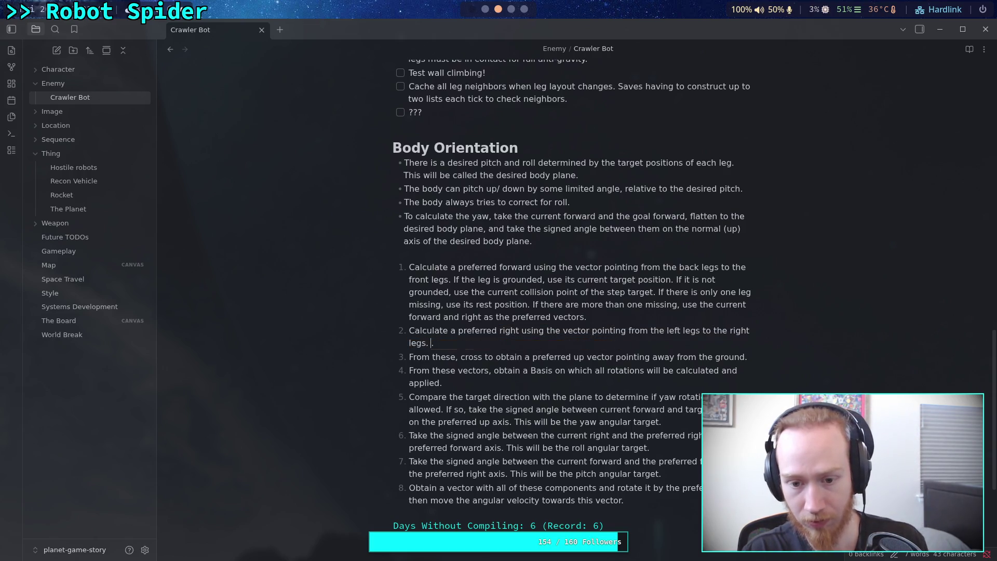
key(Delete)
key(Down)
key(Home)
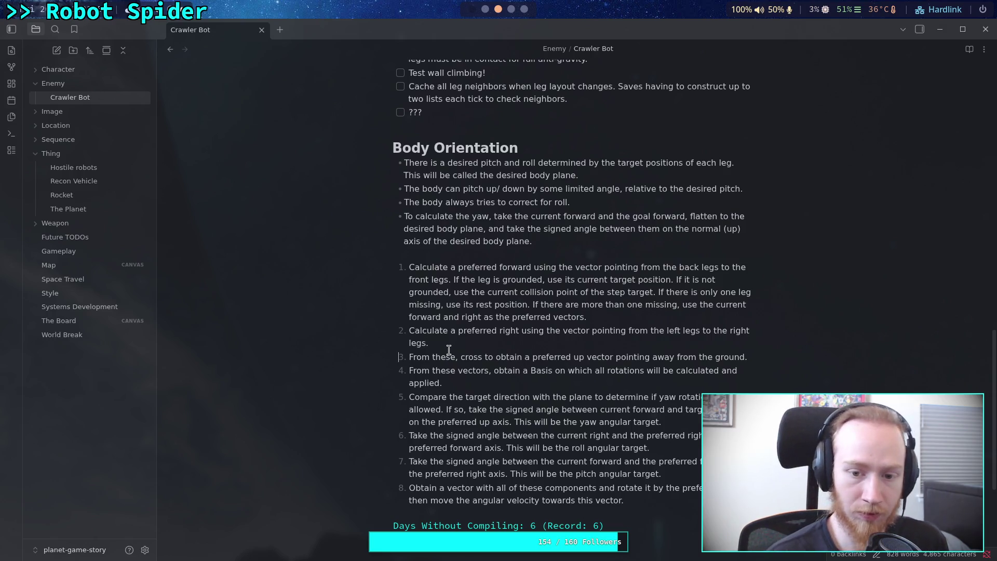
key(Up)
key(Right)
key(Right)
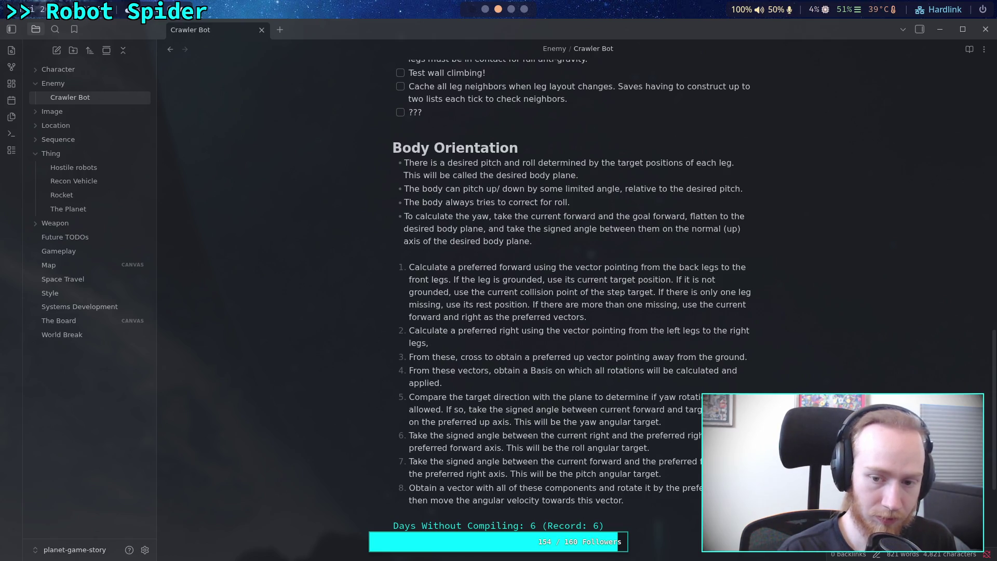
text( unless mor)
text(e than one)
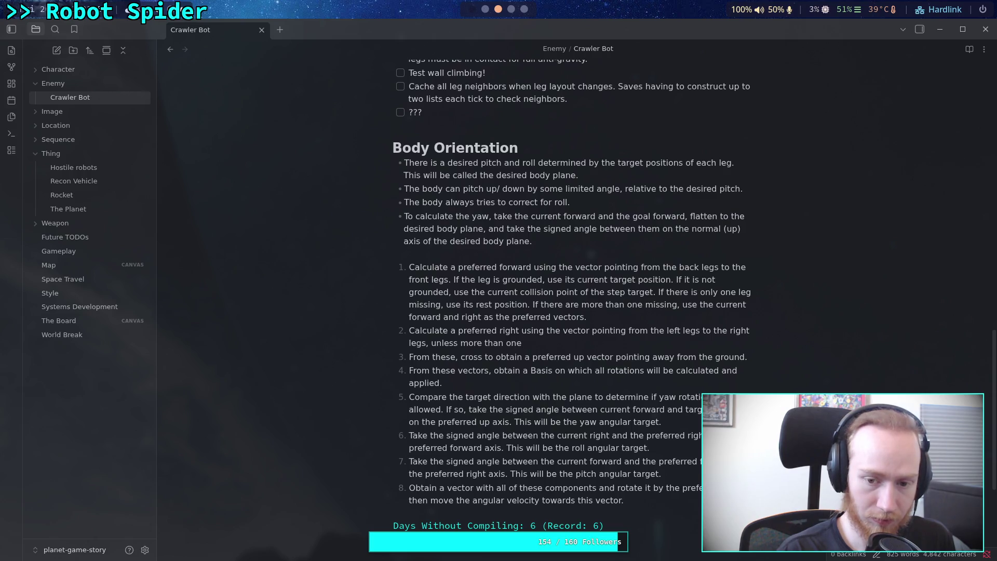
text( are missing)
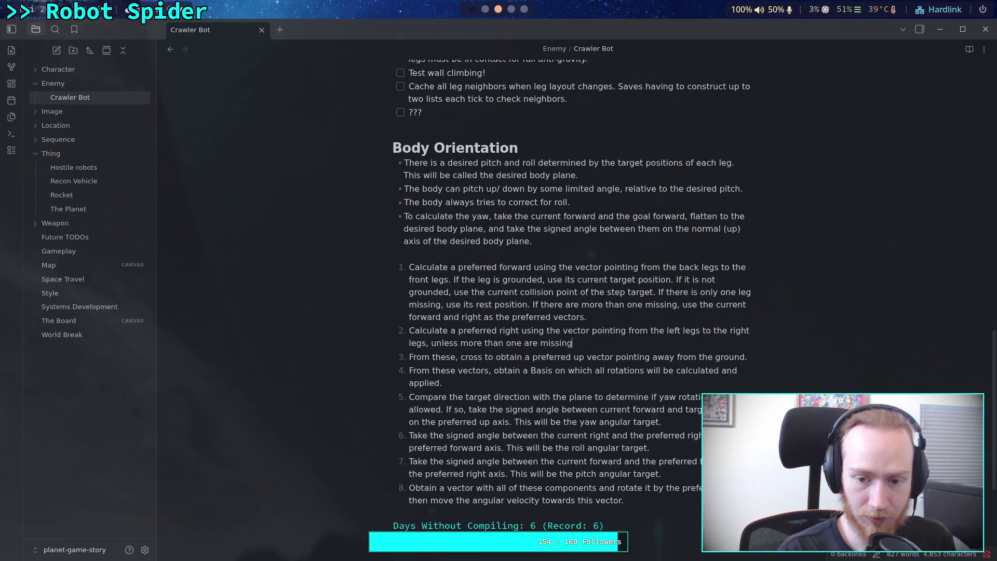
text( as abov)
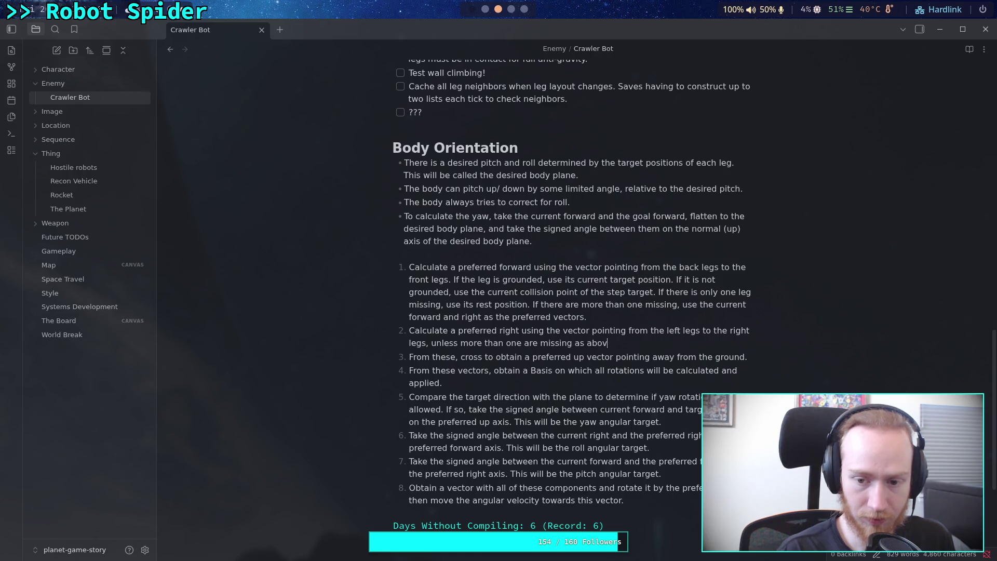
text(e.)
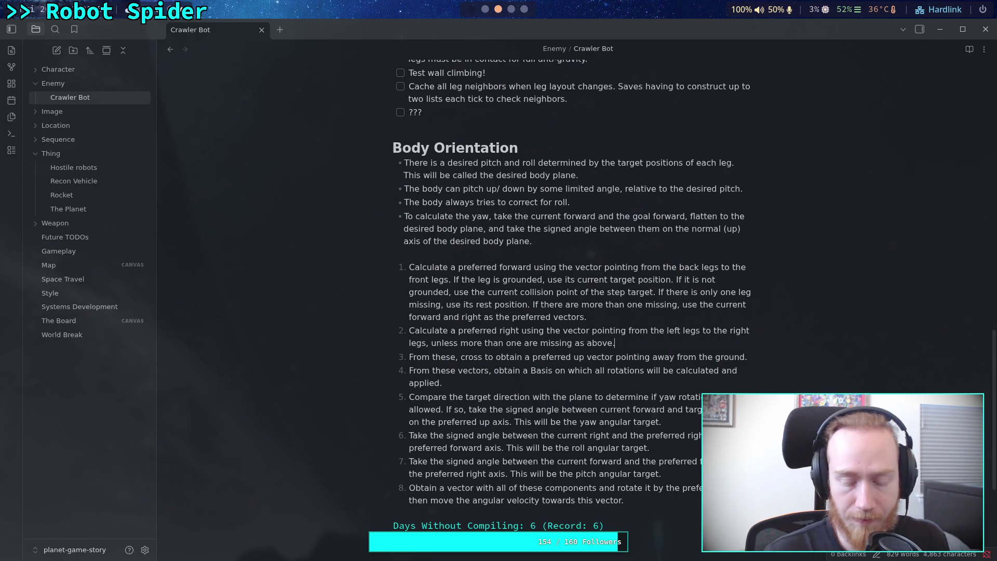
- Scroll down the Crawler Bot note to see more of the Body Orientation list
scroll(664, 385, down, 1)
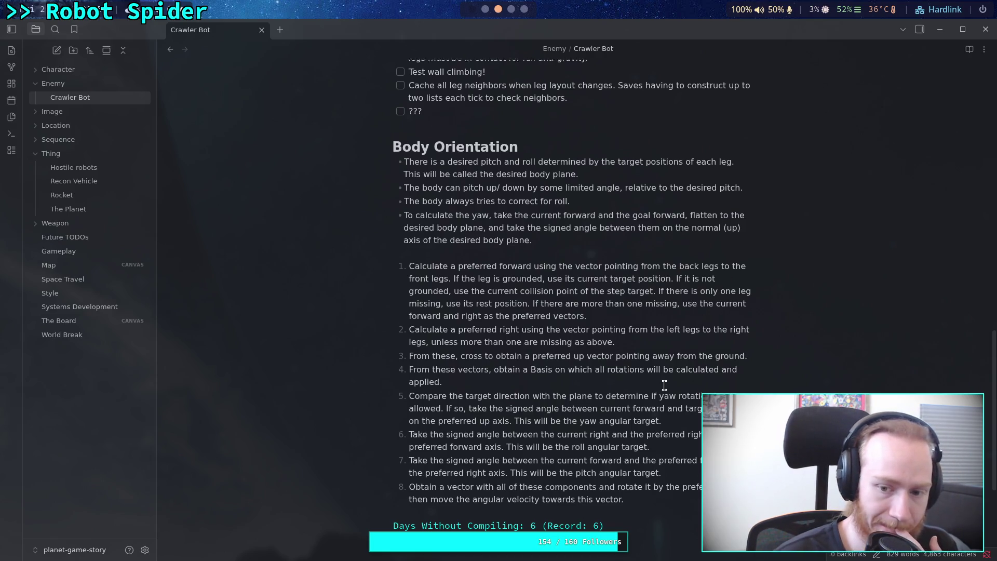
scroll(664, 385, down, 2)
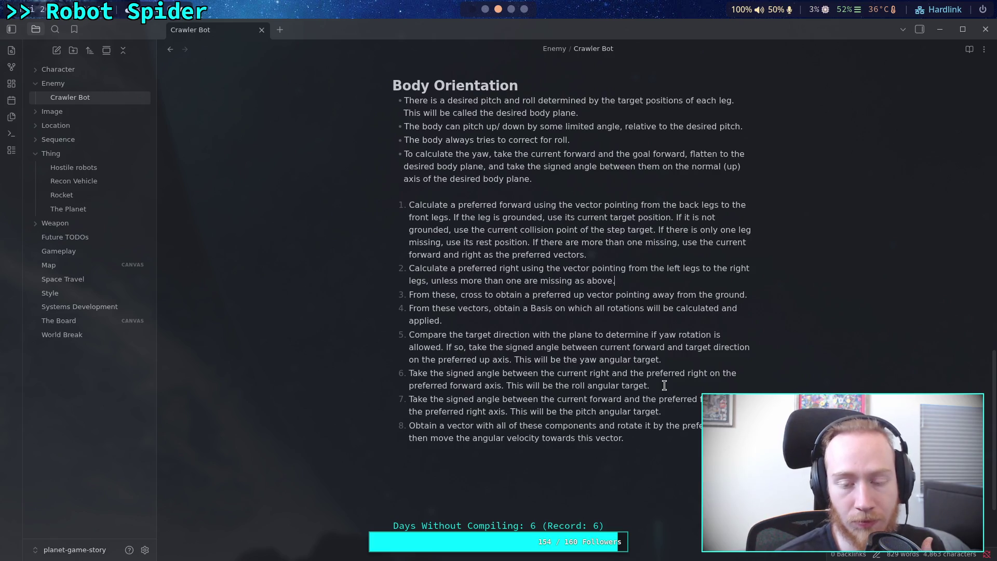
click(689, 279)
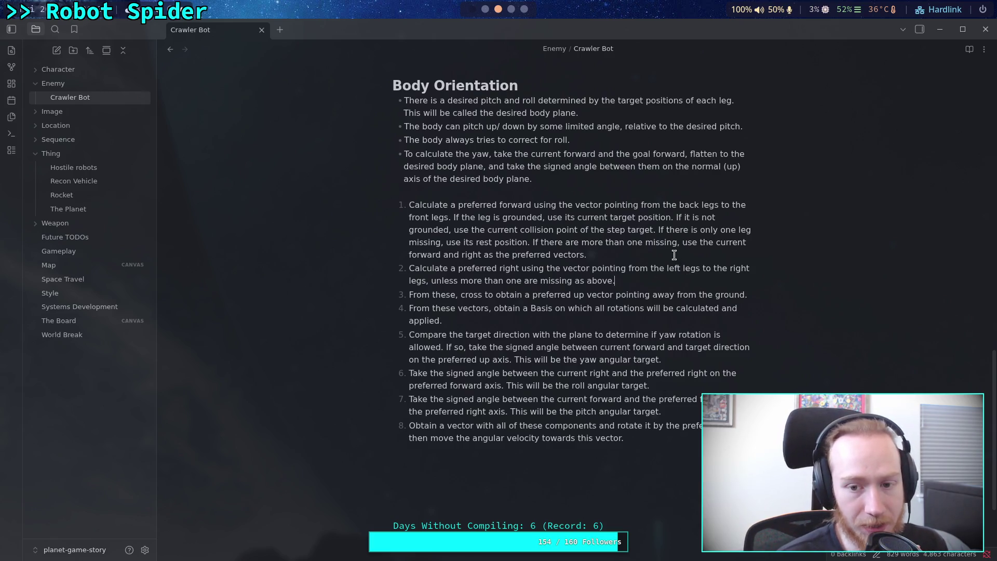
click(694, 253)
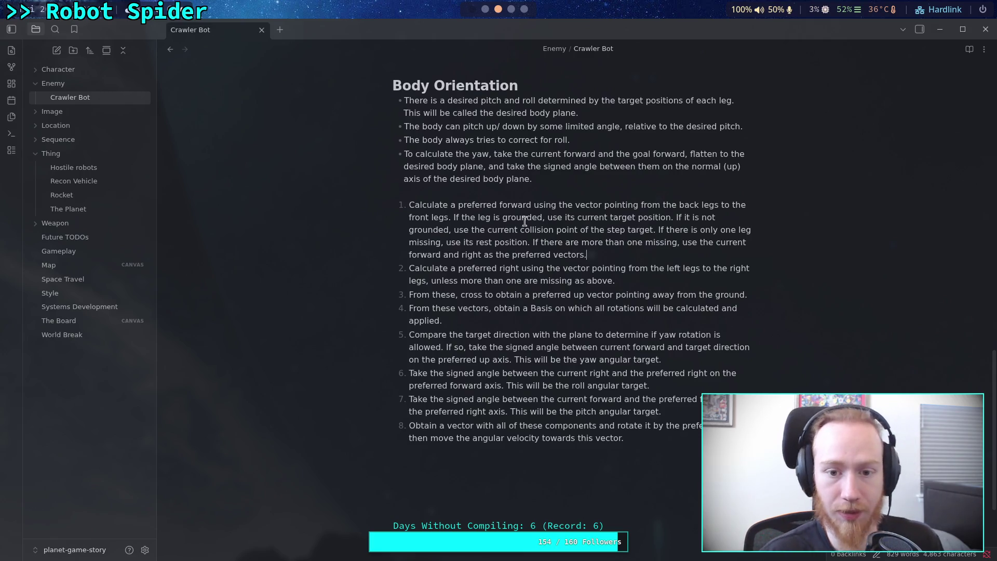
click(415, 206)
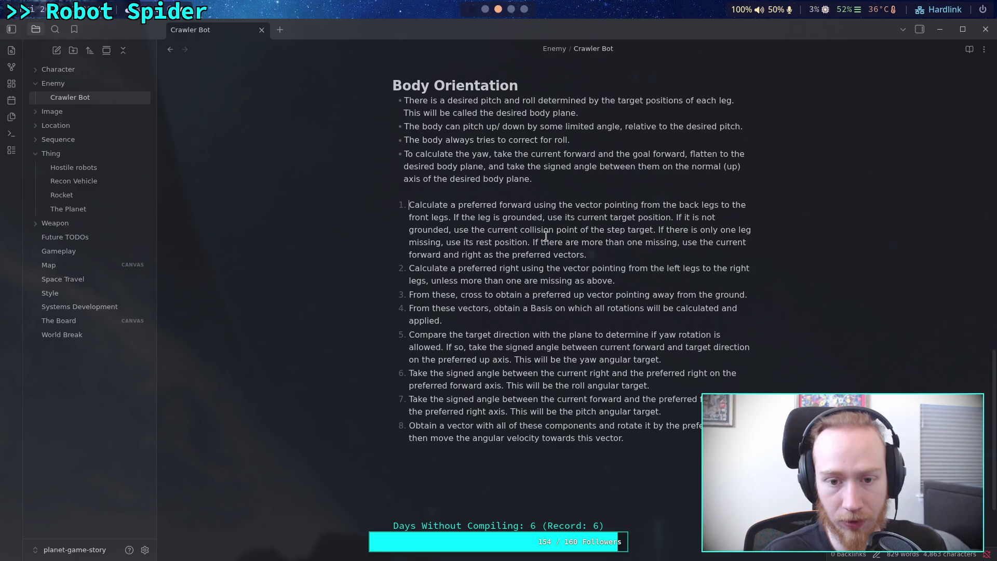
- Insert a new first step: if no legs touch the ground, do not do any rotation calculation
key(Return)
text(If n)
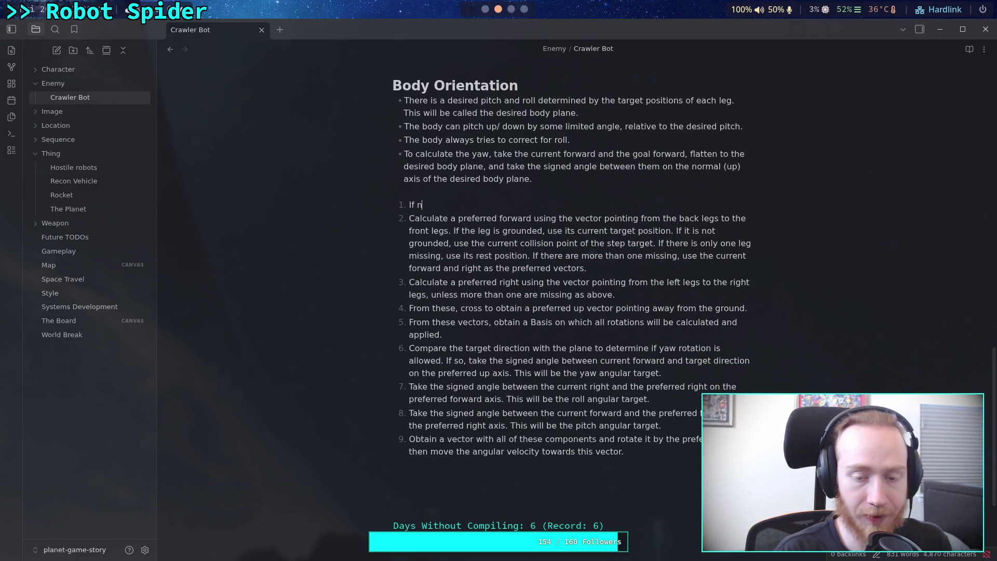
text(o legs are in )
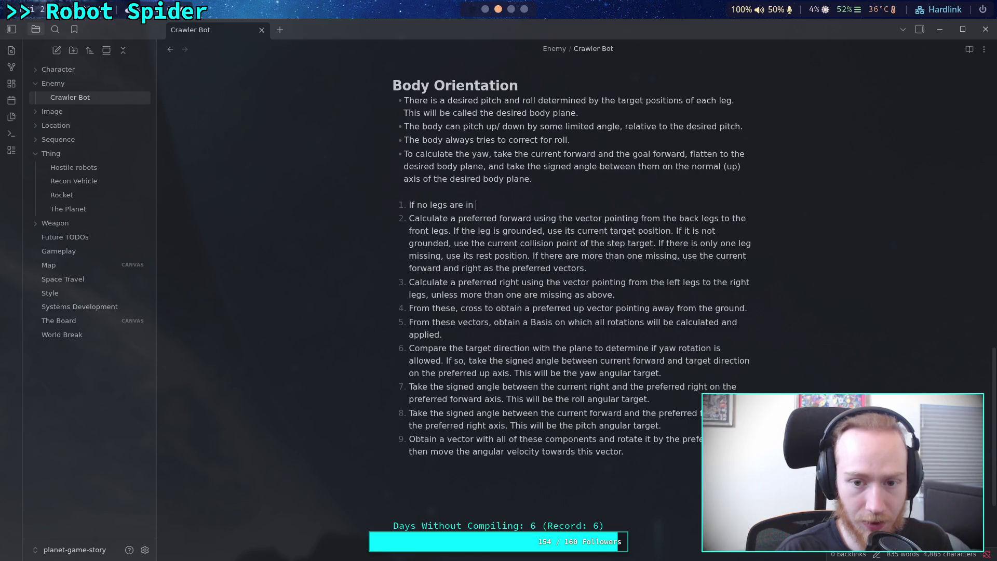
text(contact wit)
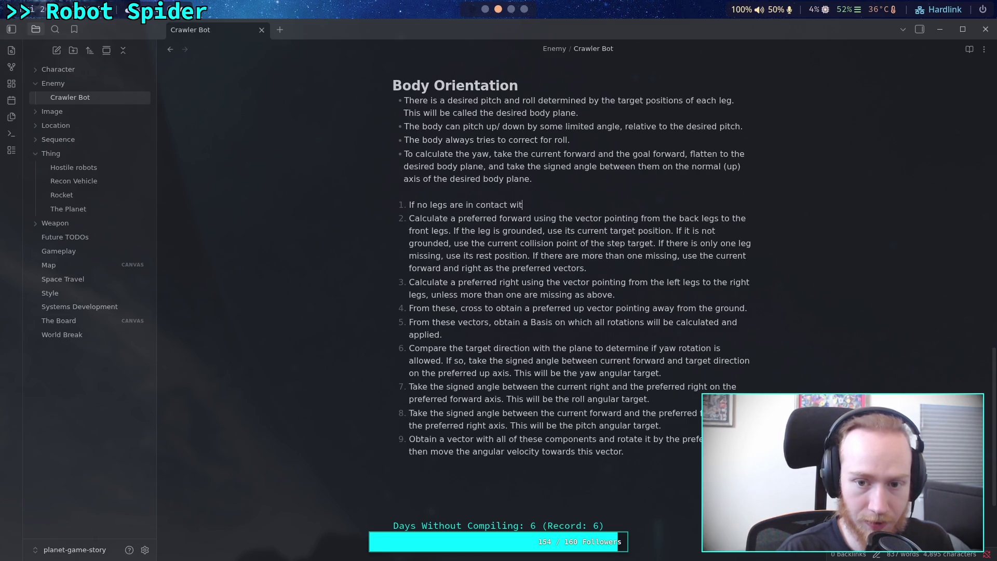
text(h the ground, )
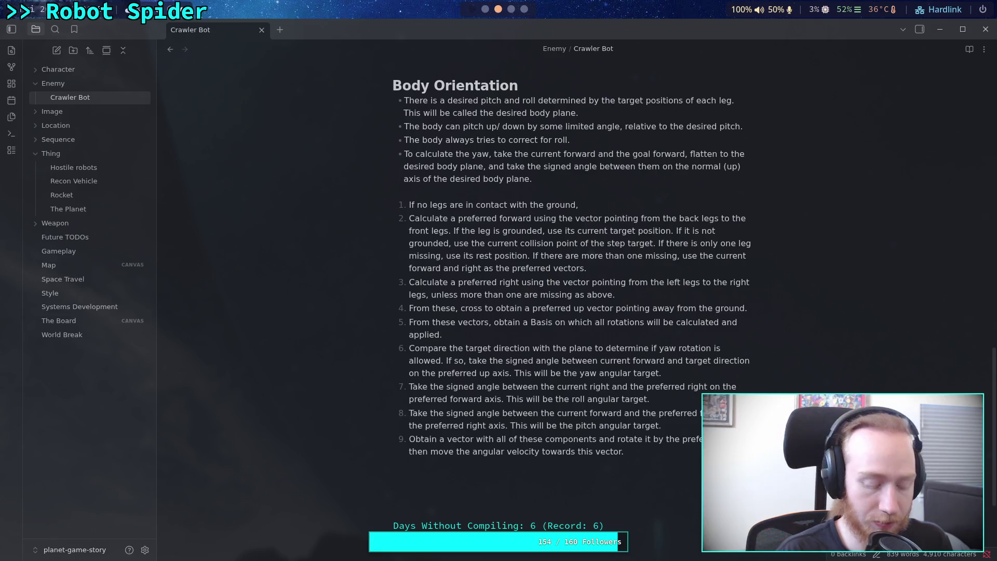
text(do not )
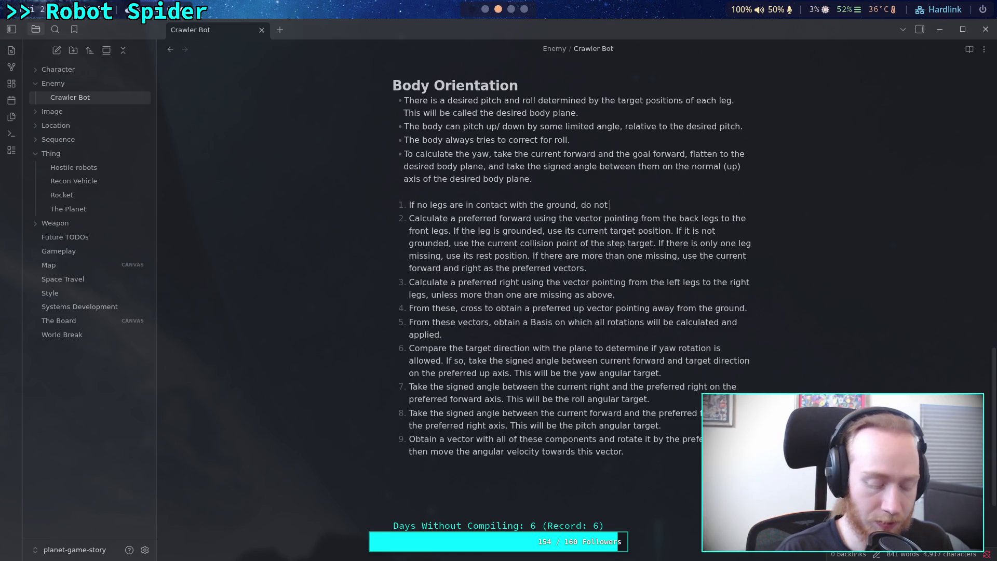
text(attepm)
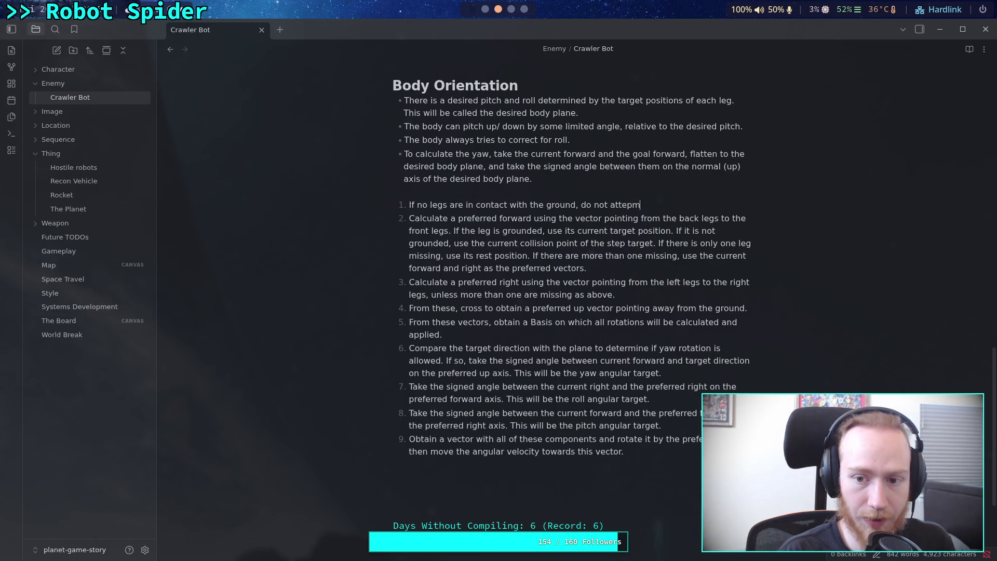
key(BackSpace)
key(BackSpace)
key(BackSpace)
key(BackSpace)
key(BackSpace)
key(BackSpace)
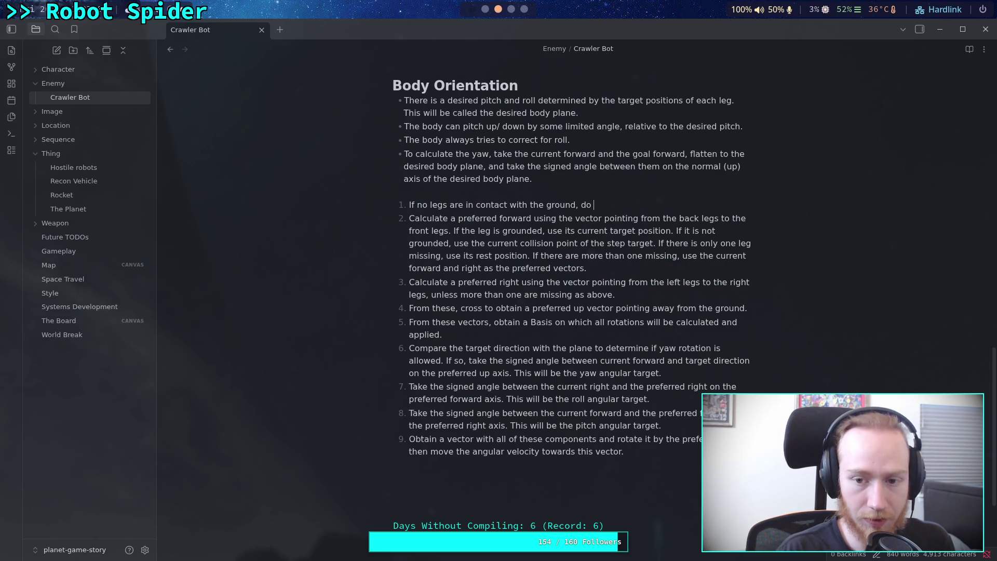
key(BackSpace)
key(BackSpace)
key(BackSpace)
text(do not do )
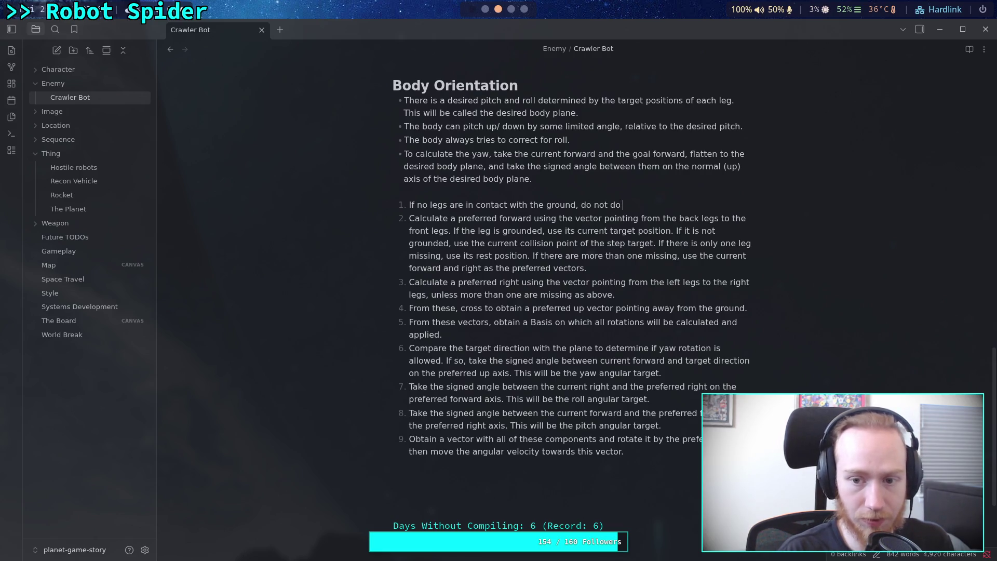
text(any rotation)
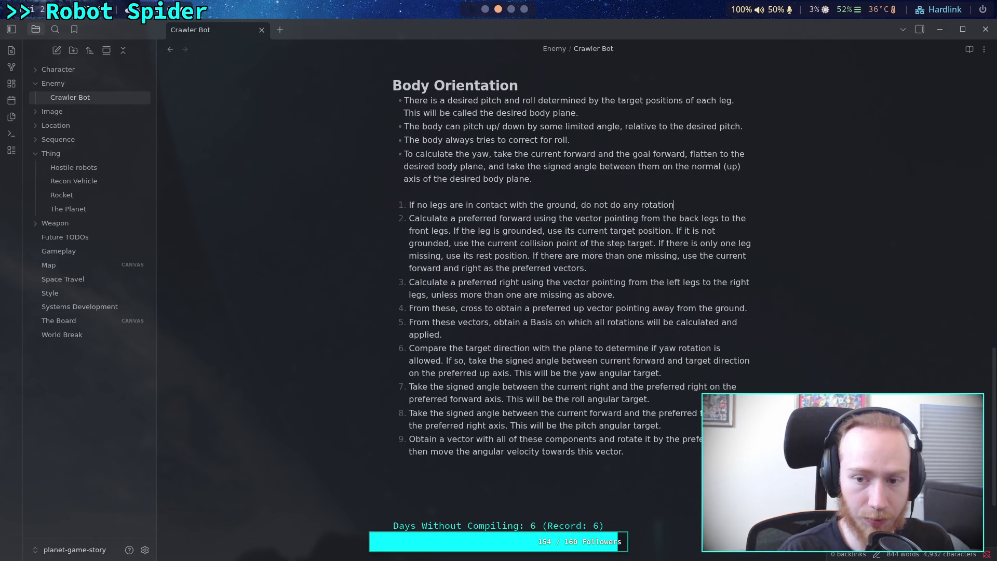
text( calculation,)
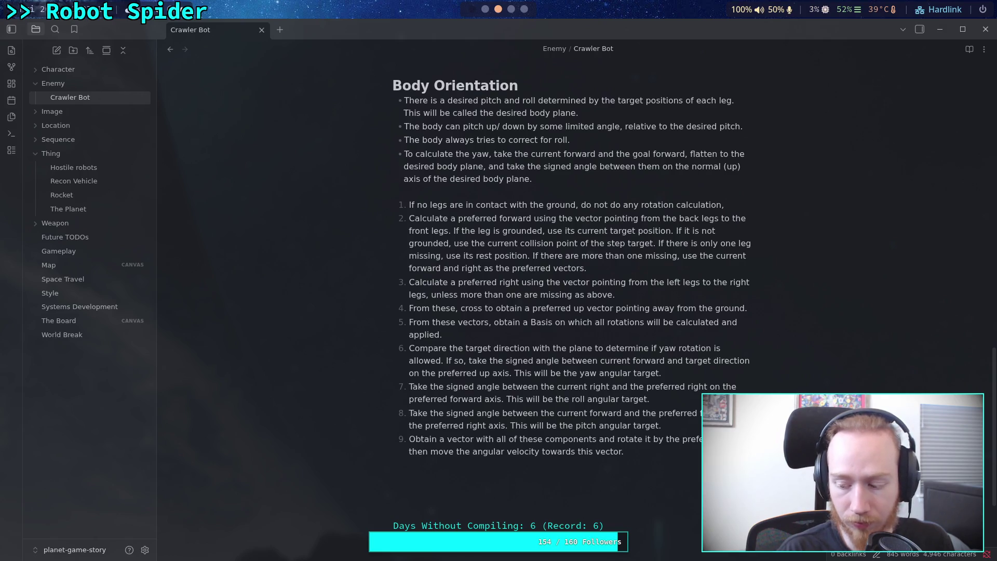
- Append 'FOR LATER: apply damping as if by friction with the air.' to the new step
text(ap)
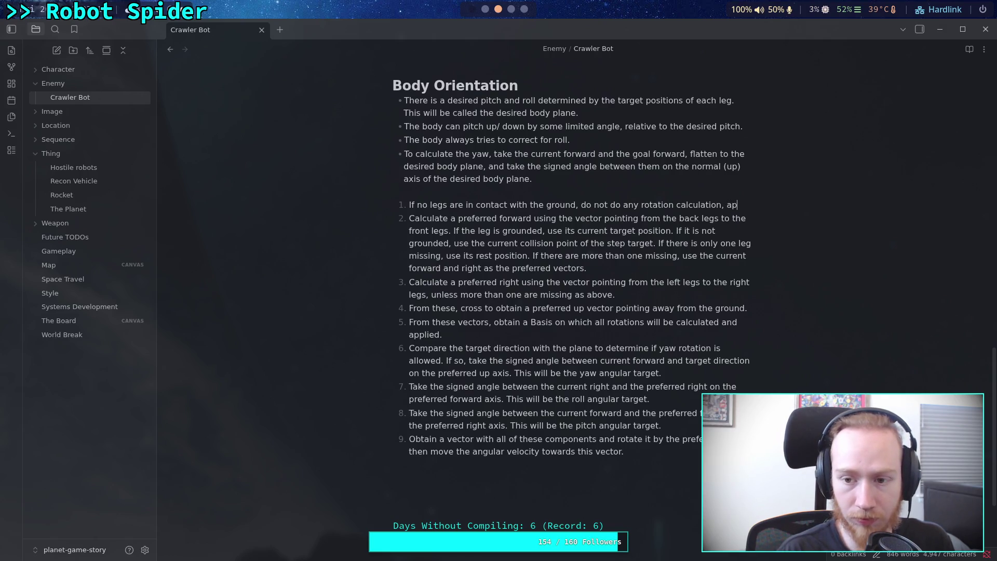
text(ply some damping)
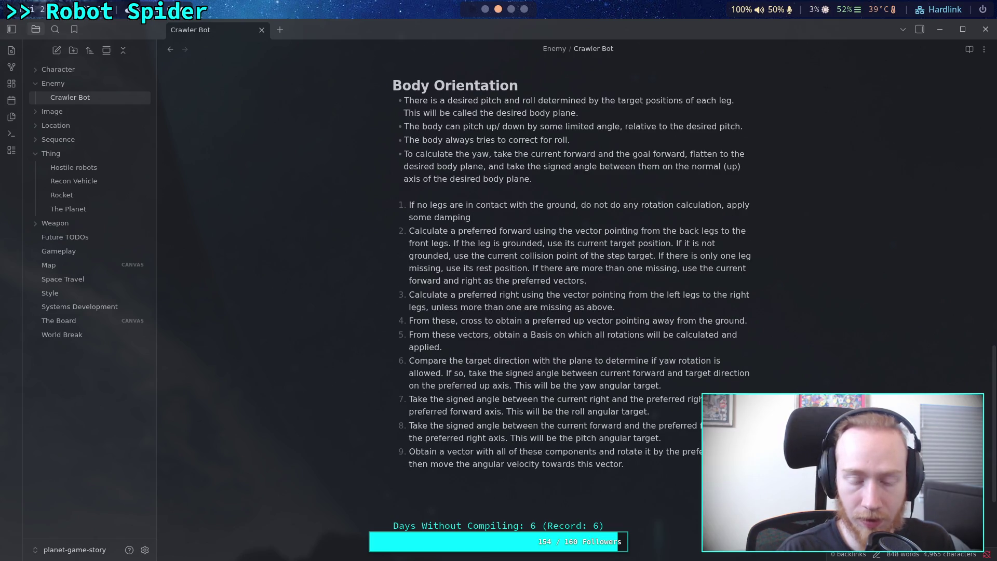
key(BackSpace)
key(BackSpace)
key(BackSpace)
key(BackSpace)
key(BackSpace)
key(BackSpace)
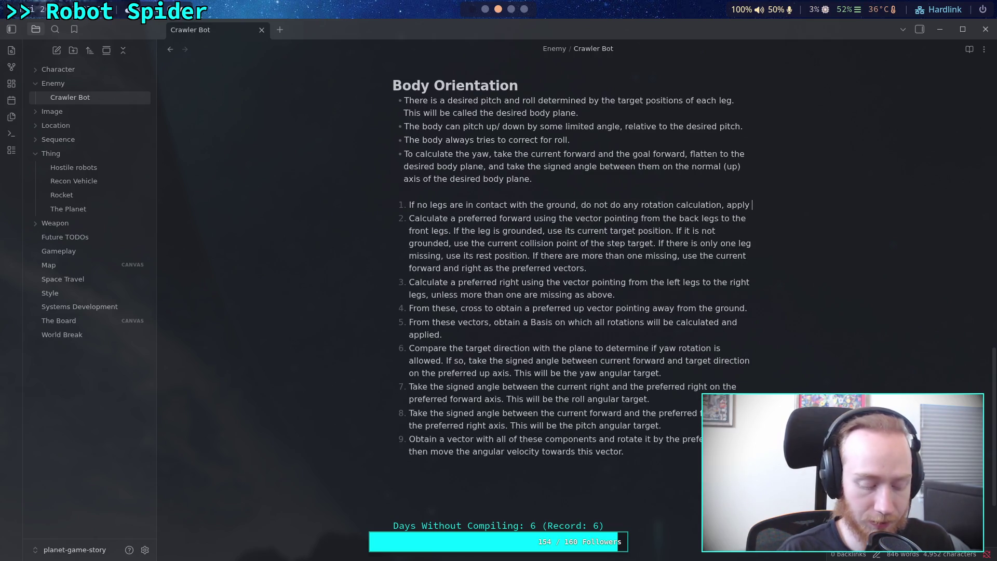
text(damping)
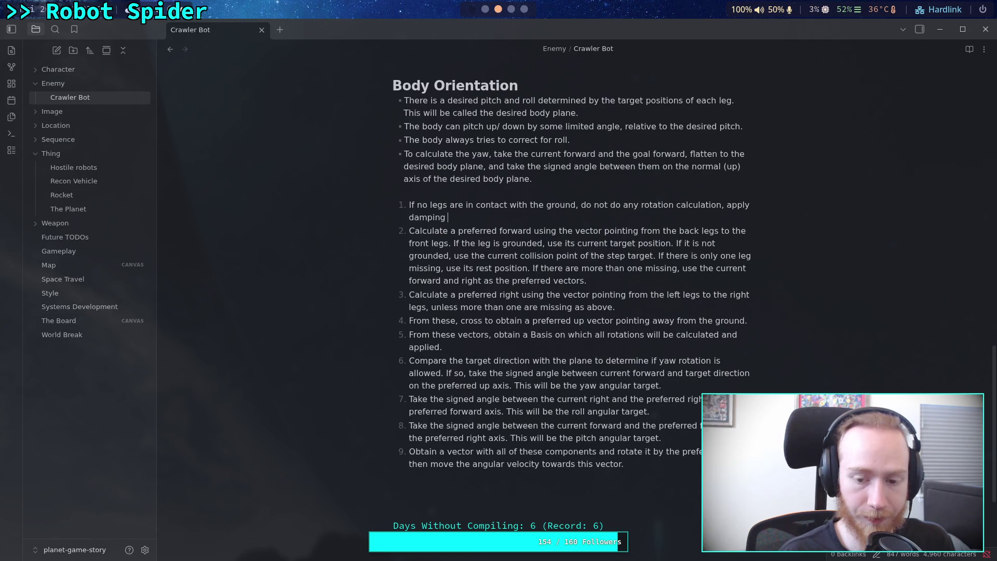
text(as if by air)
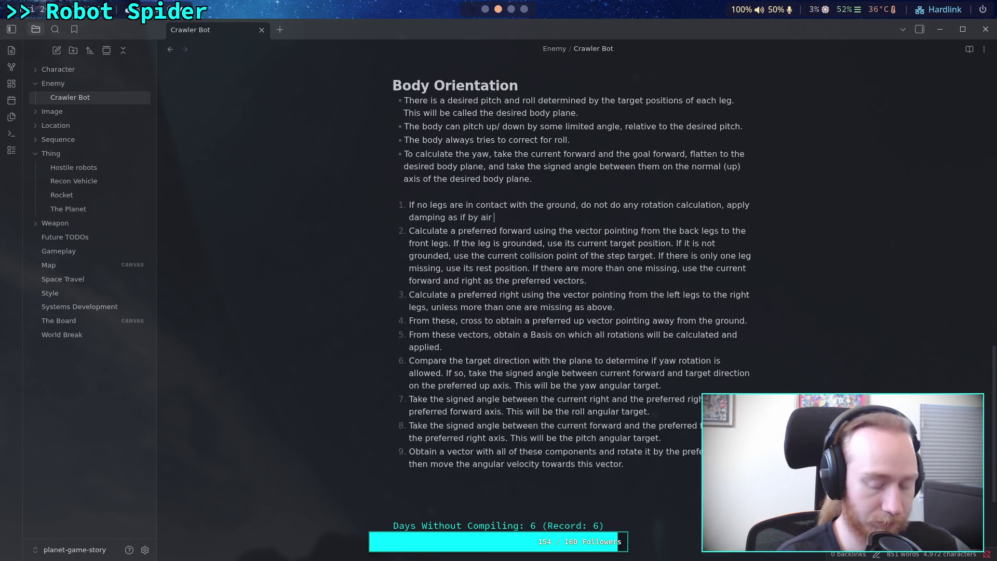
text(friction.)
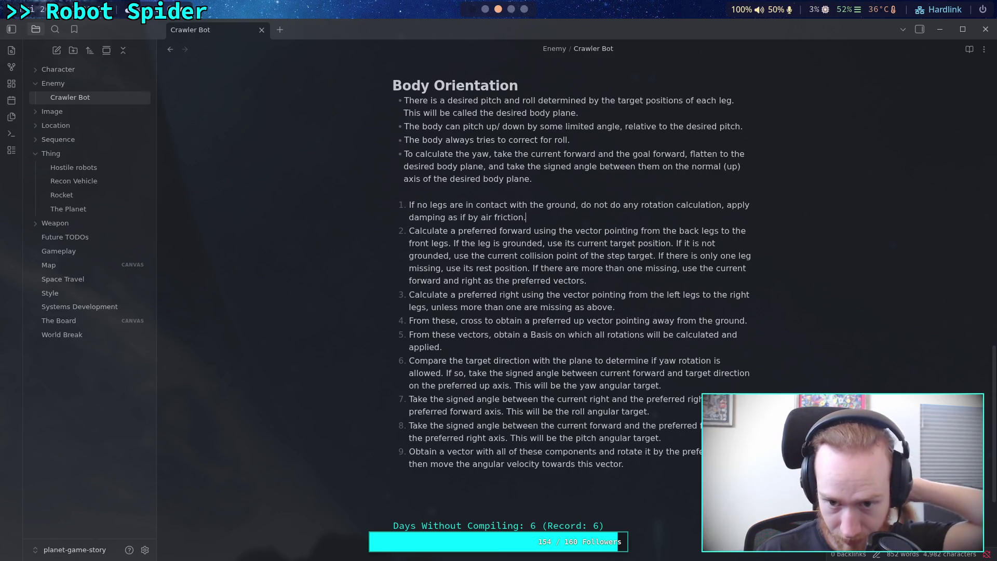
key(BackSpace)
text(()
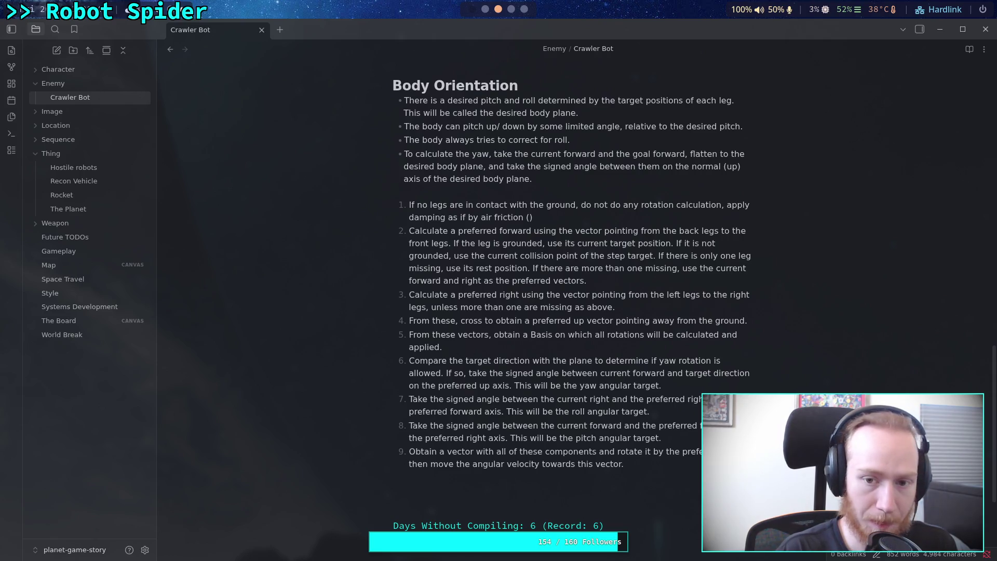
key(BackSpace)
key(BackSpace)
key(BackSpace)
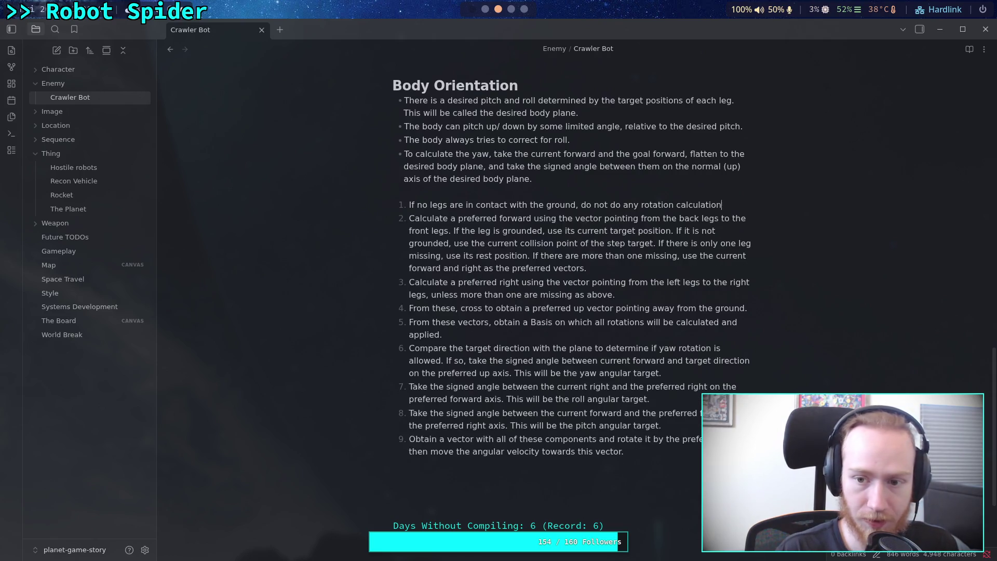
text(on.)
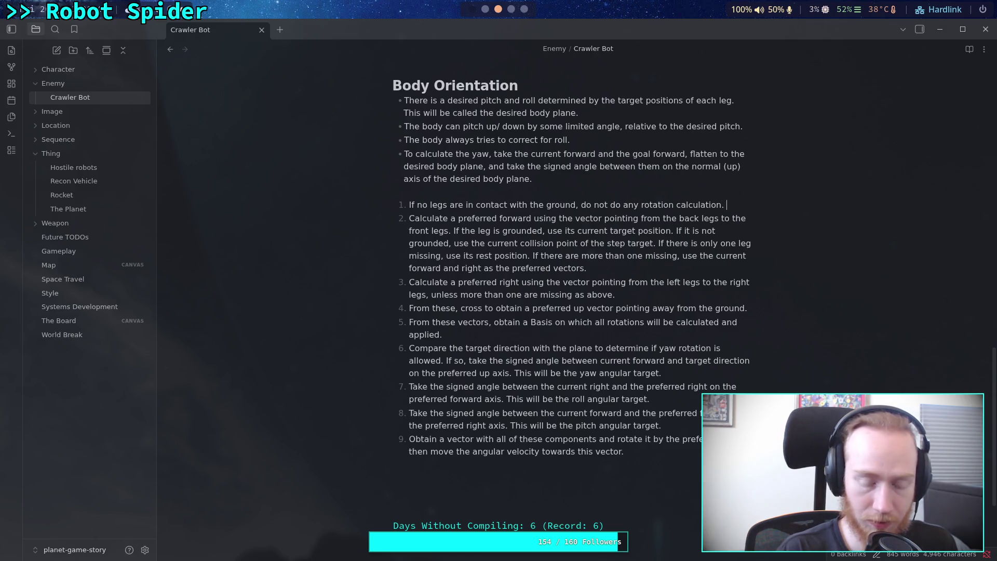
text( FOR LATER)
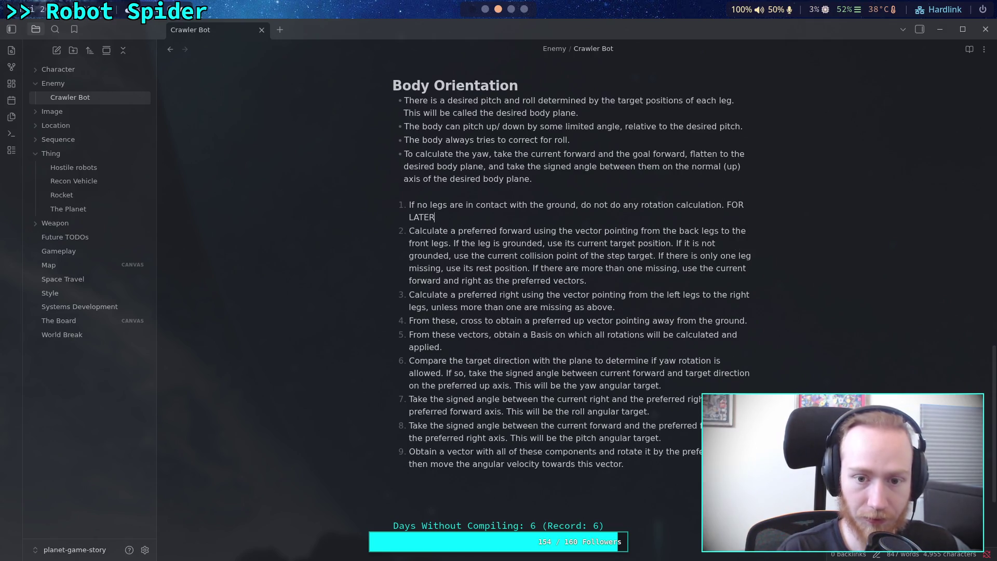
text(: apply dam)
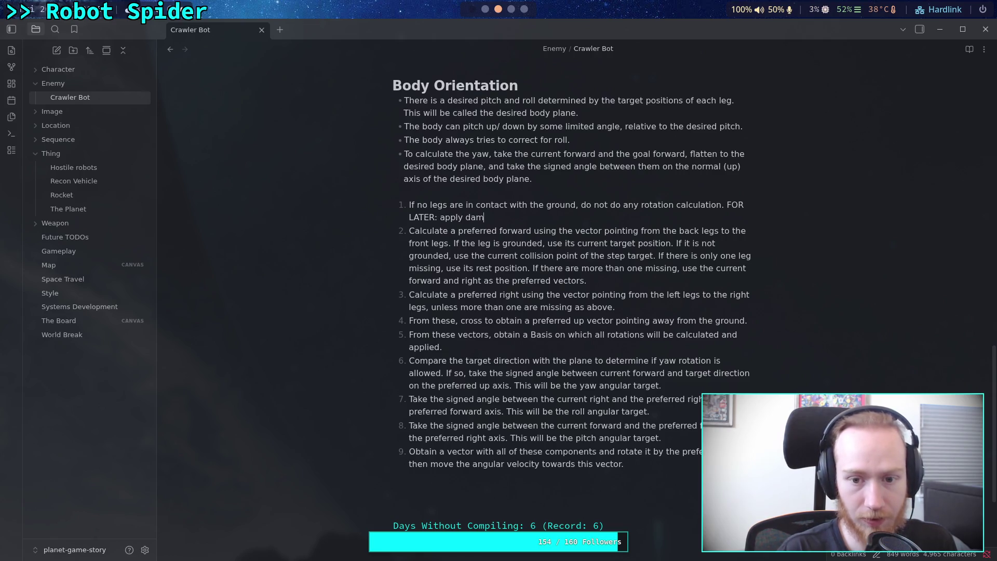
text(ping as if )
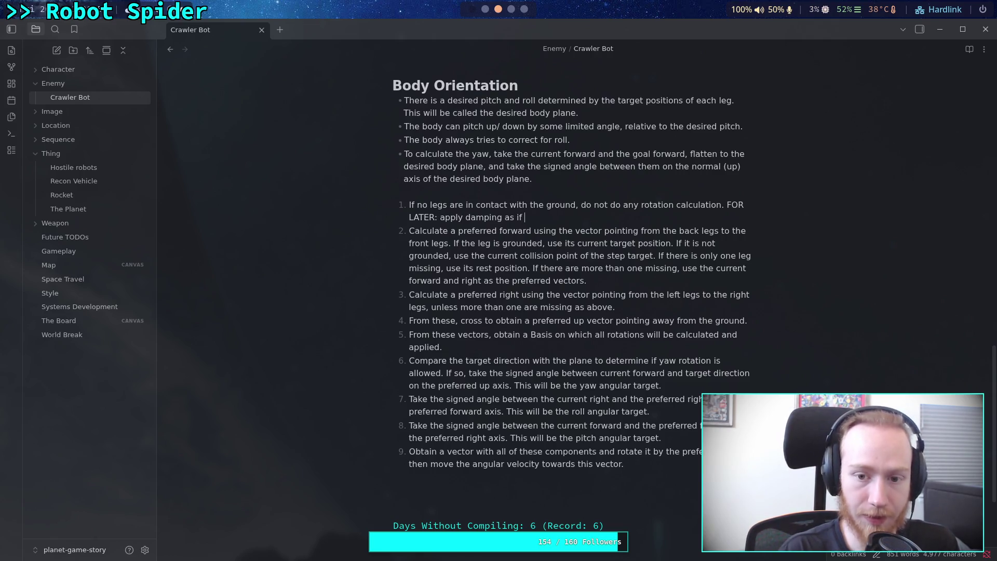
text(by air f)
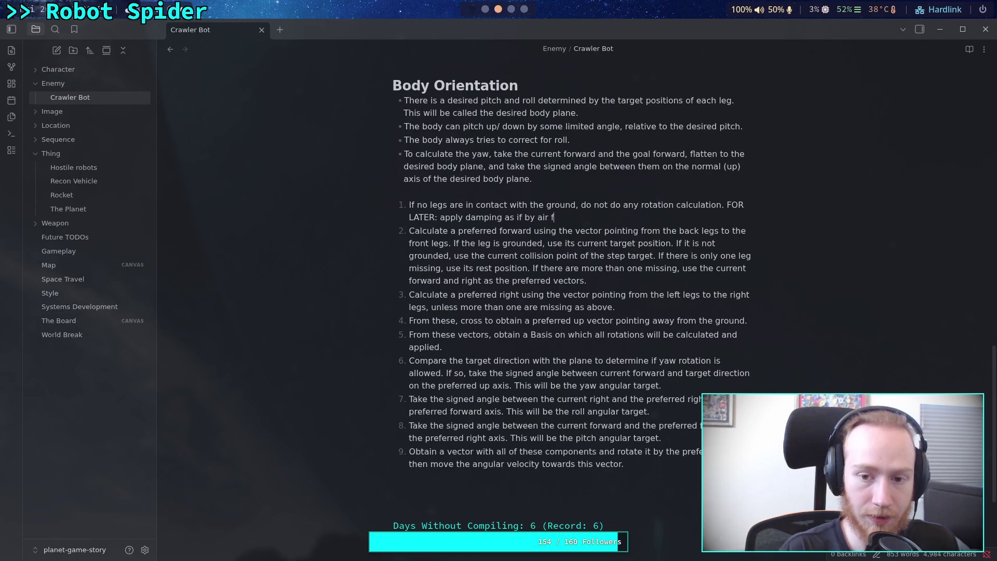
key(BackSpace)
key(BackSpace)
key(BackSpace)
key(BackSpace)
key(BackSpace)
text(friction with the air.)
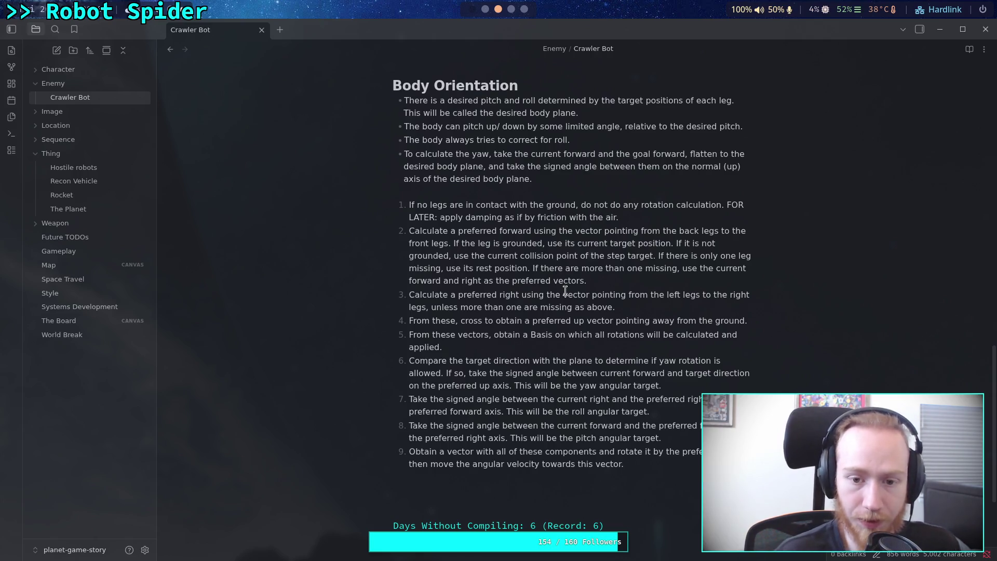
- Replace 'plane' in step 6 with 'transverse plane (Y+)'
click(666, 467)
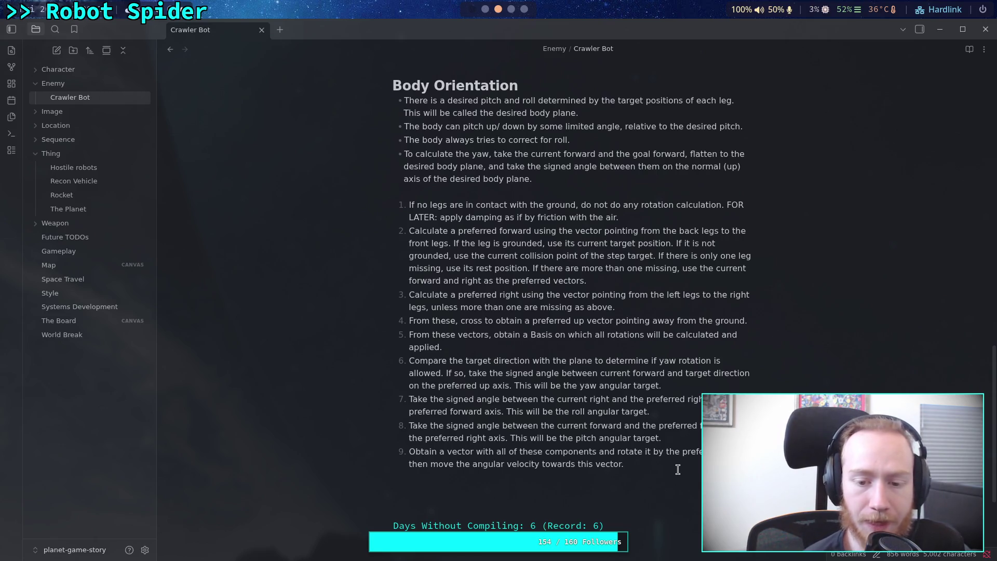
double_click(591, 358)
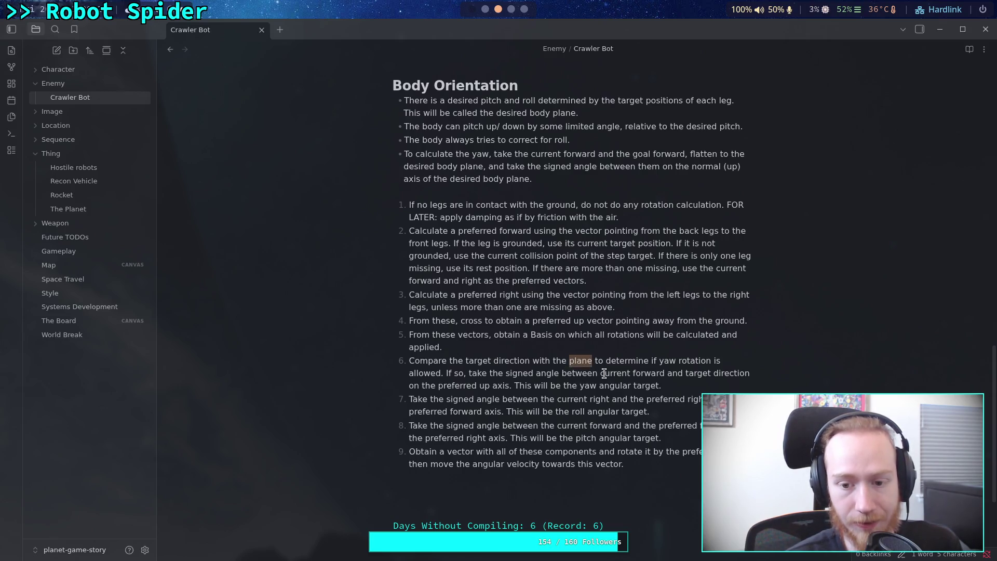
click(623, 366)
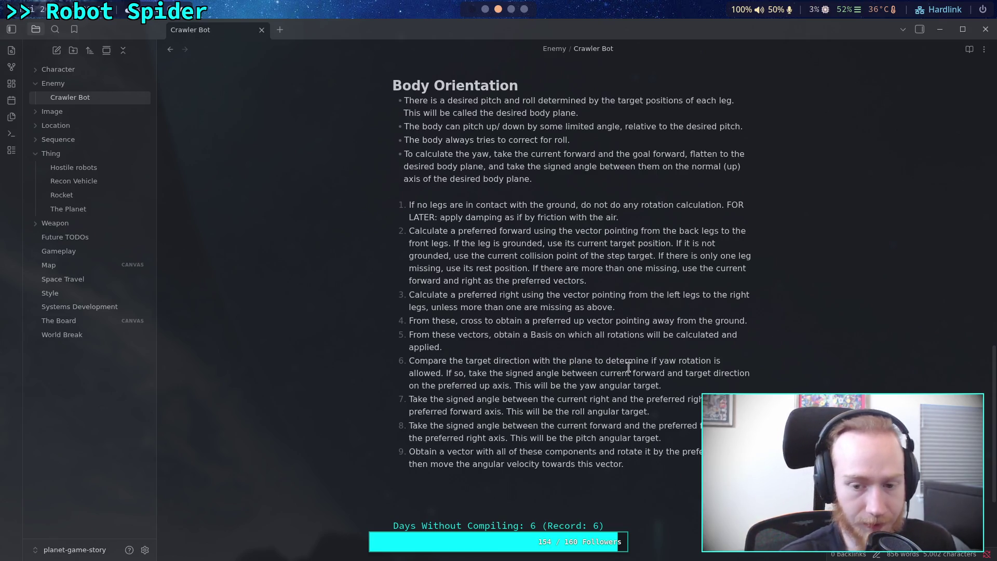
key(BackSpace)
key(BackSpace)
key(BackSpace)
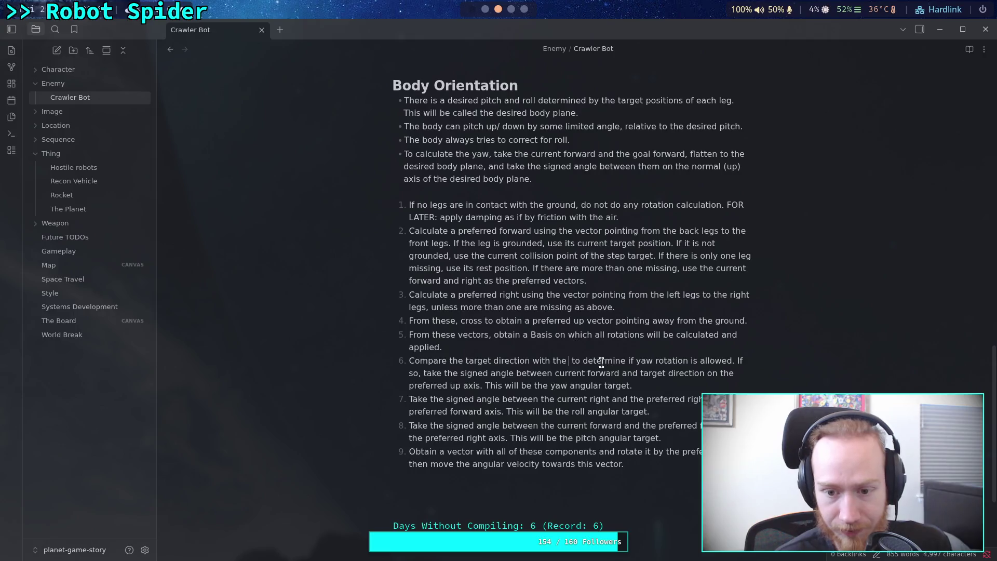
text(trans)
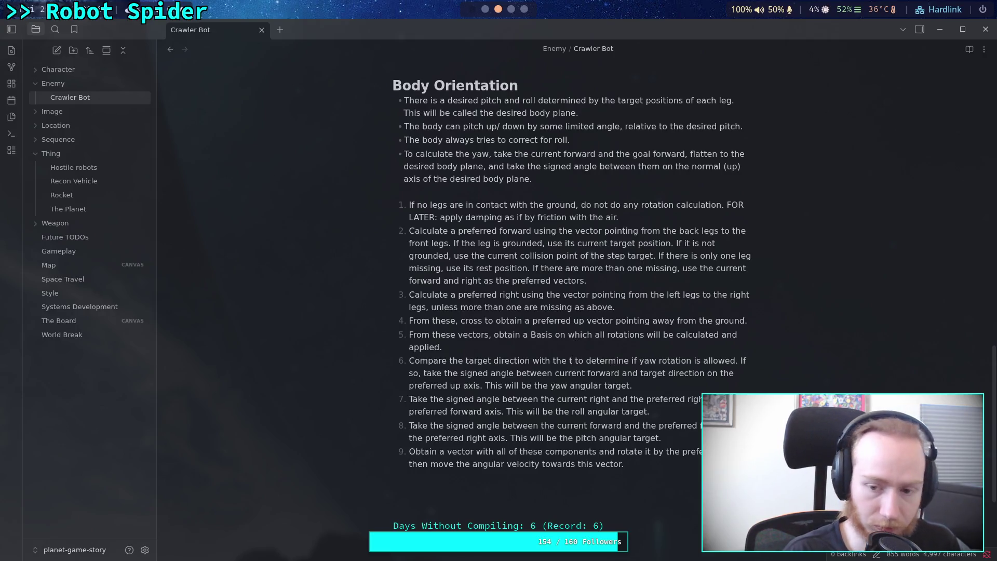
text(ver)
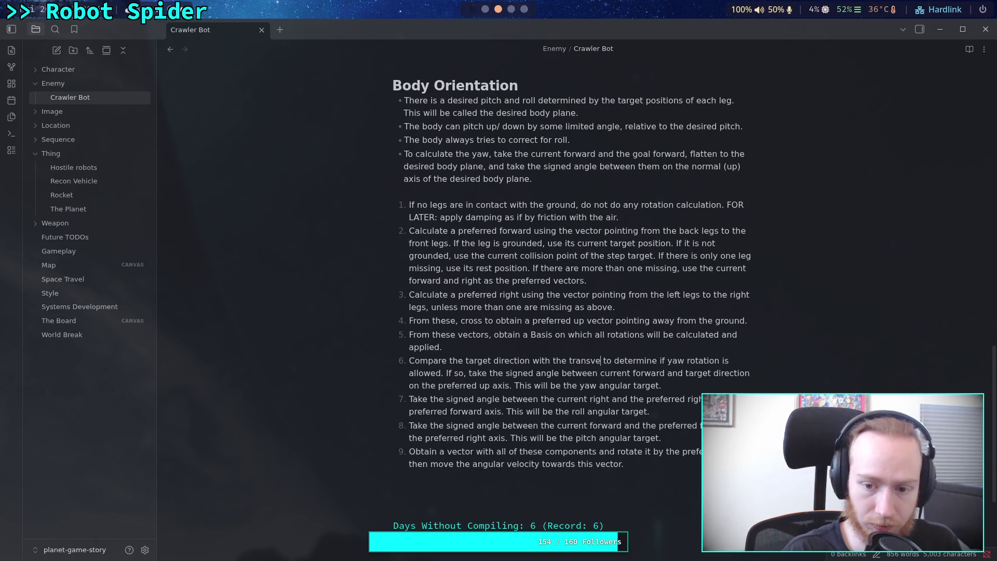
text(se plane)
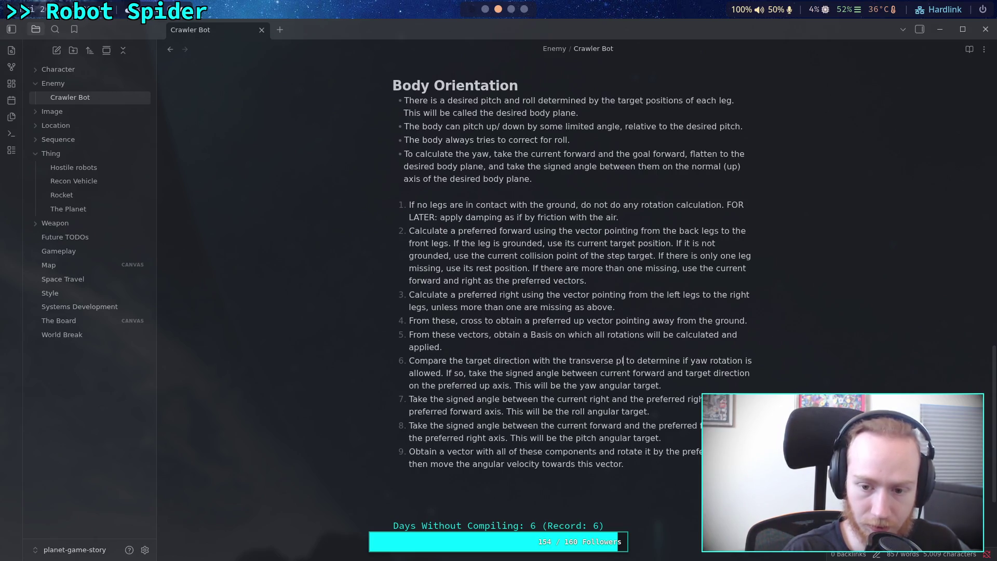
text( (XZ{)
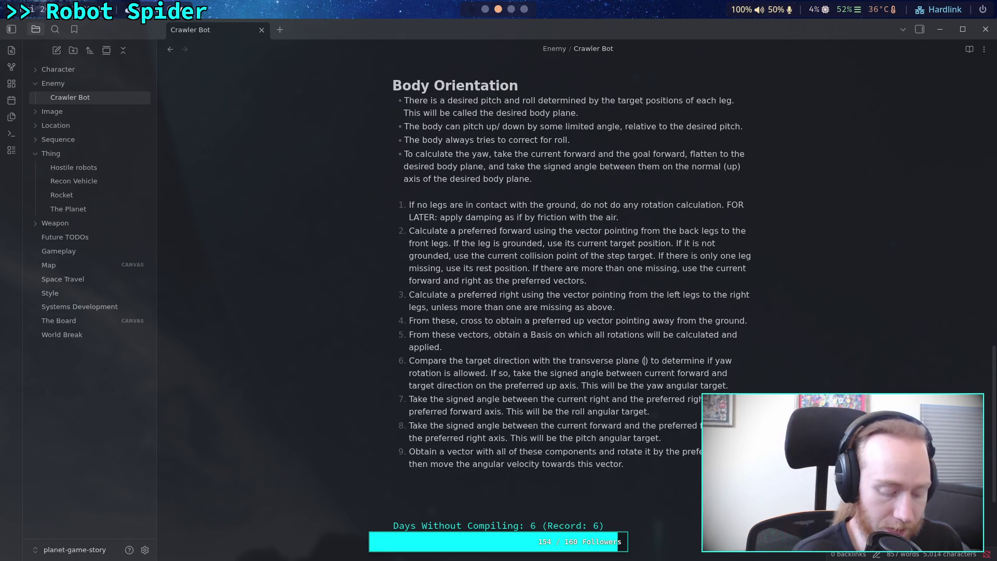
key(BackSpace)
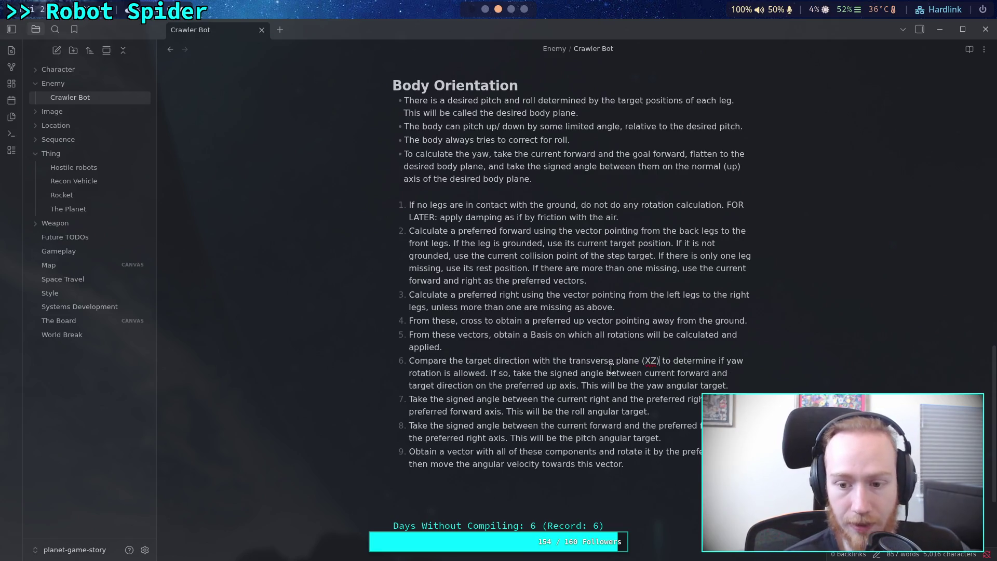
double_click(645, 363)
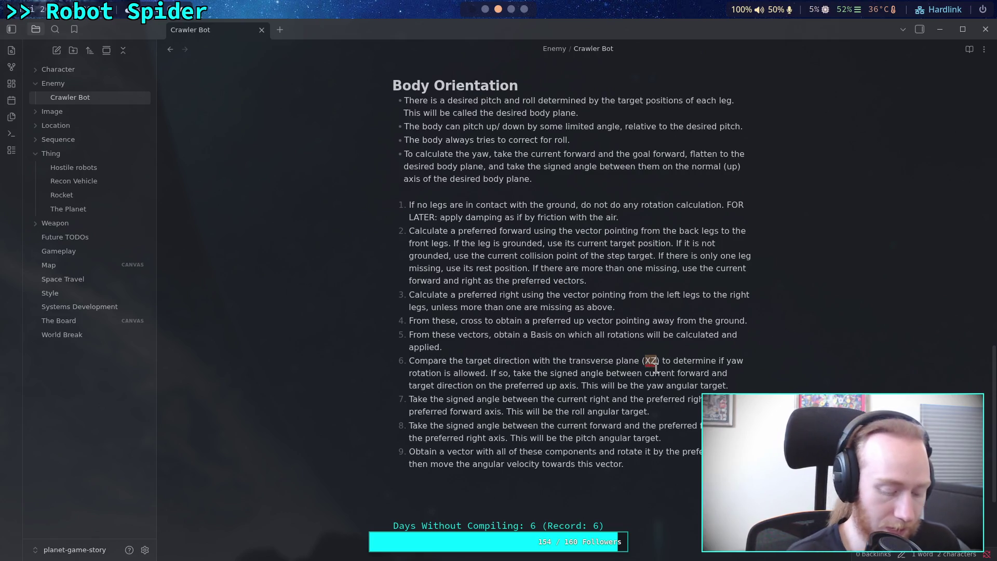
text(Y+)
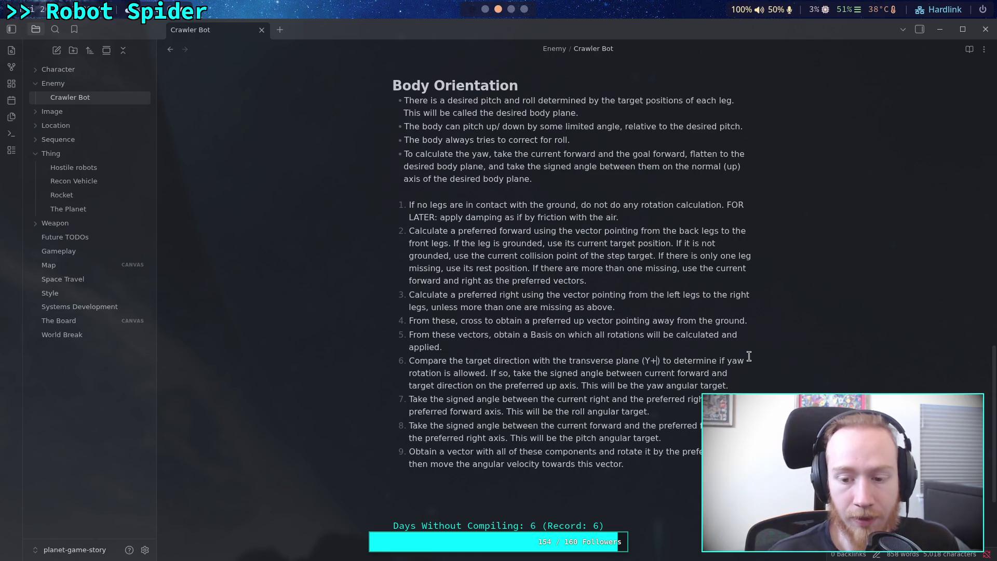
- Add a FOR LATER note to step 8: dot of target direction and preferred up gives a signed angle
click(695, 436)
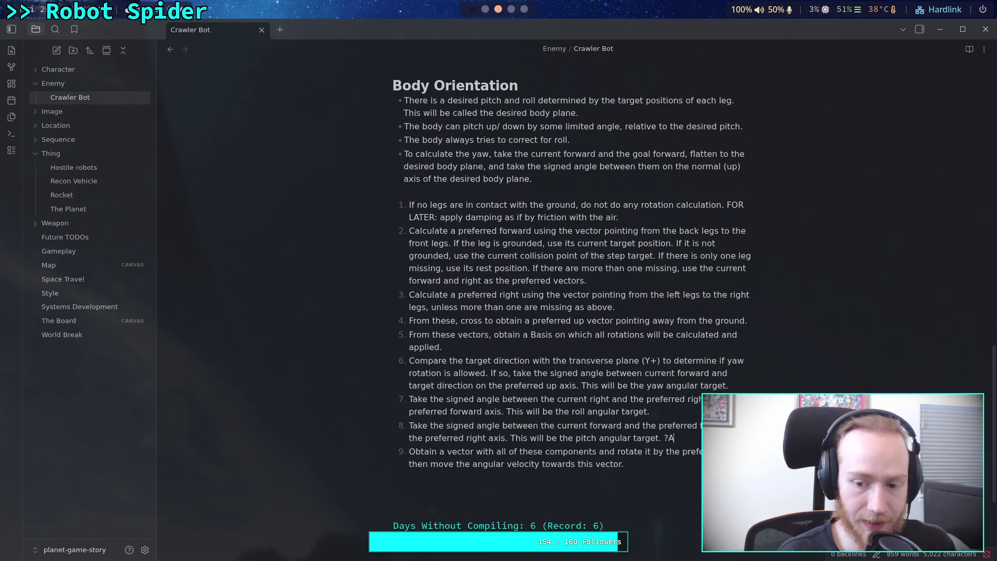
text(LATE)
key(BackSpace)
key(BackSpace)
key(BackSpace)
text(FOR )
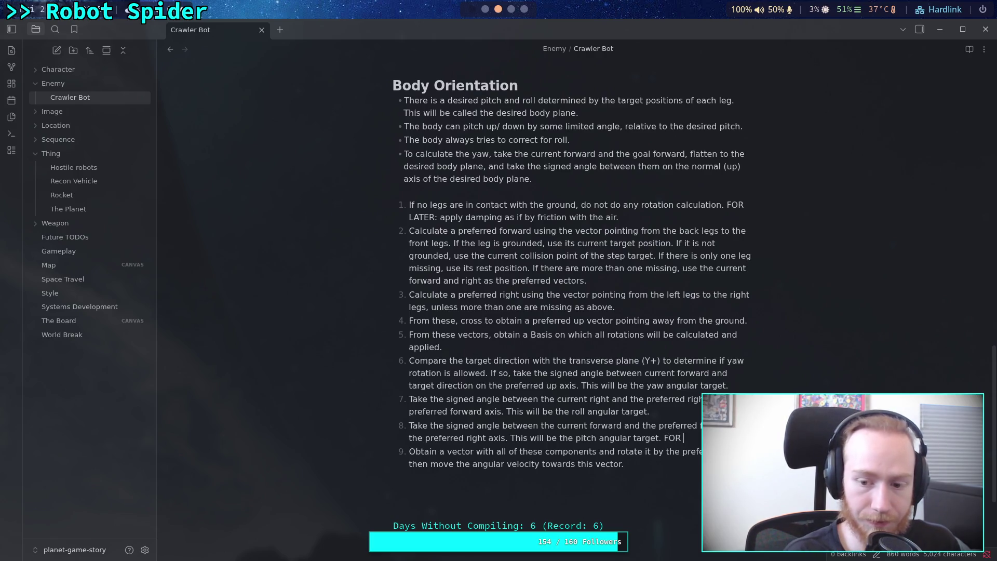
text(LATE)
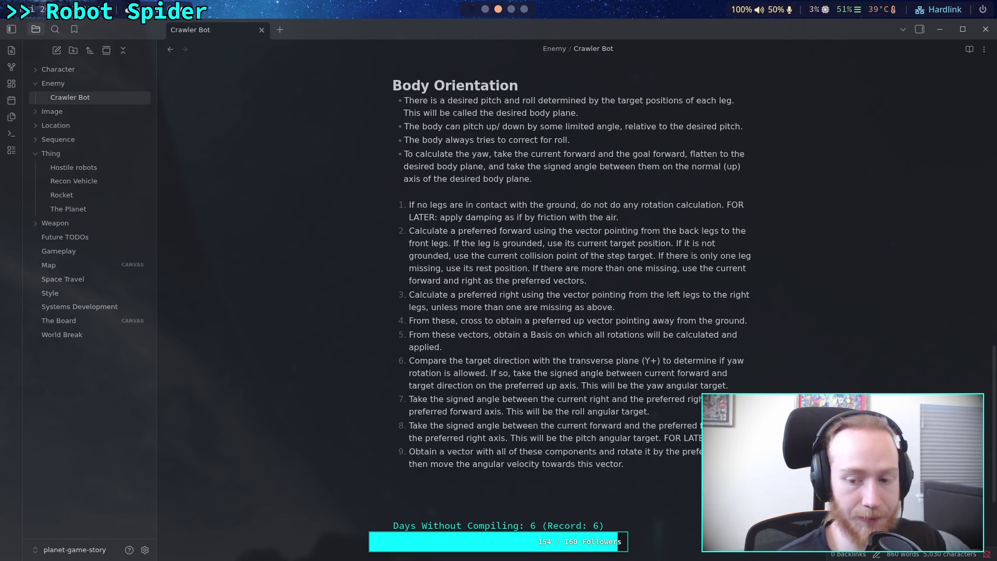
text(the)
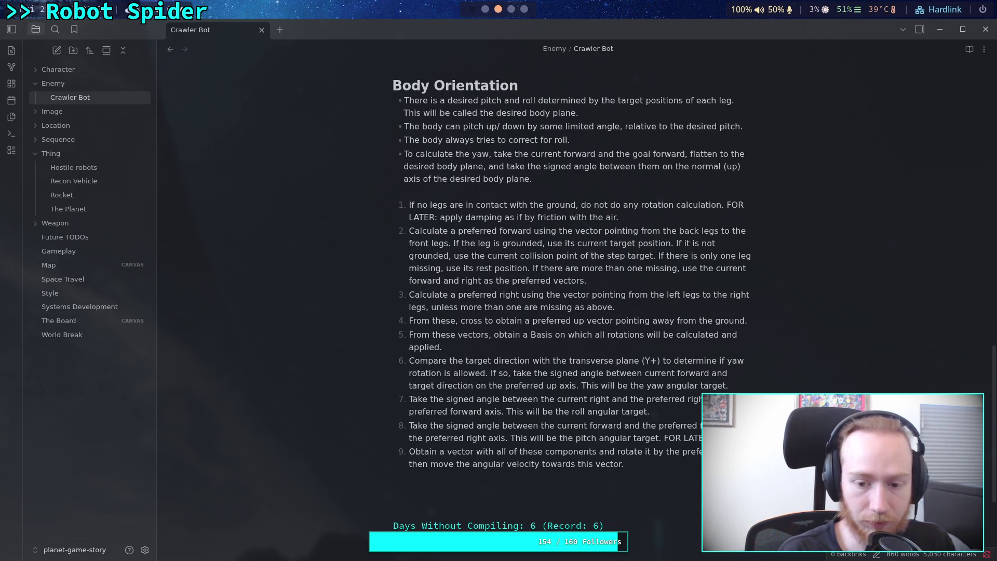
text( the signe)
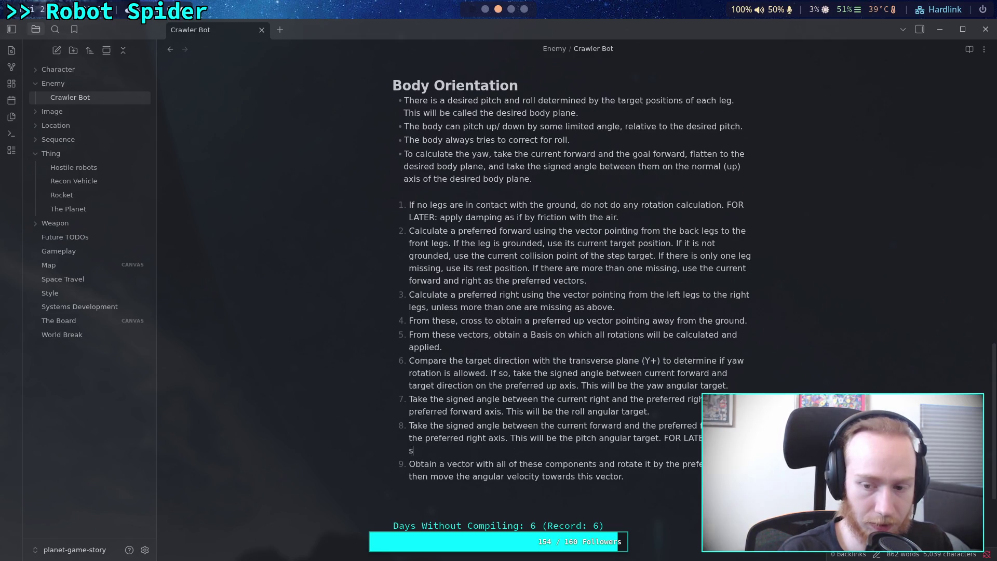
text(d an)
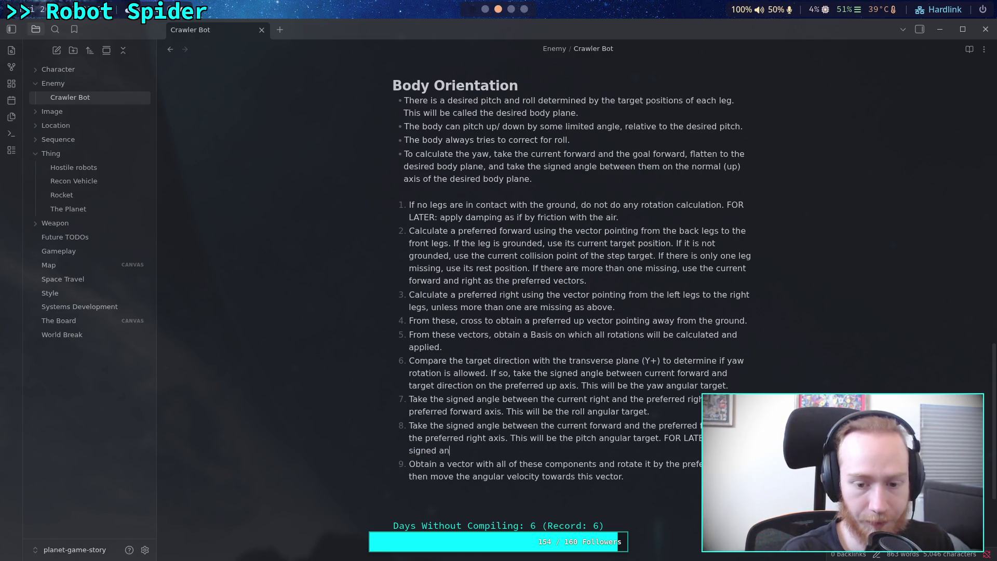
text(gle between tho )
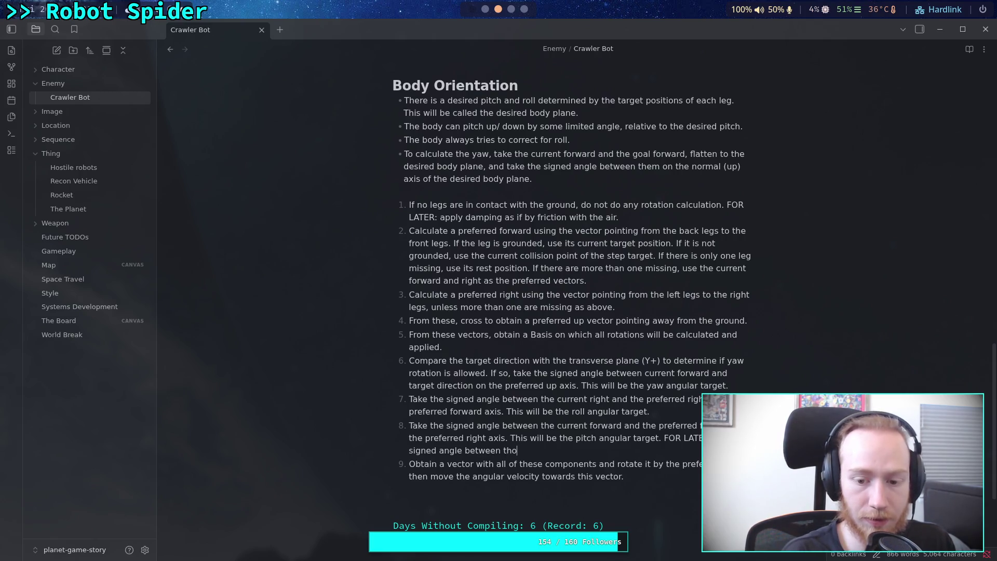
key(BackSpace)
key(BackSpace)
text(e target for)
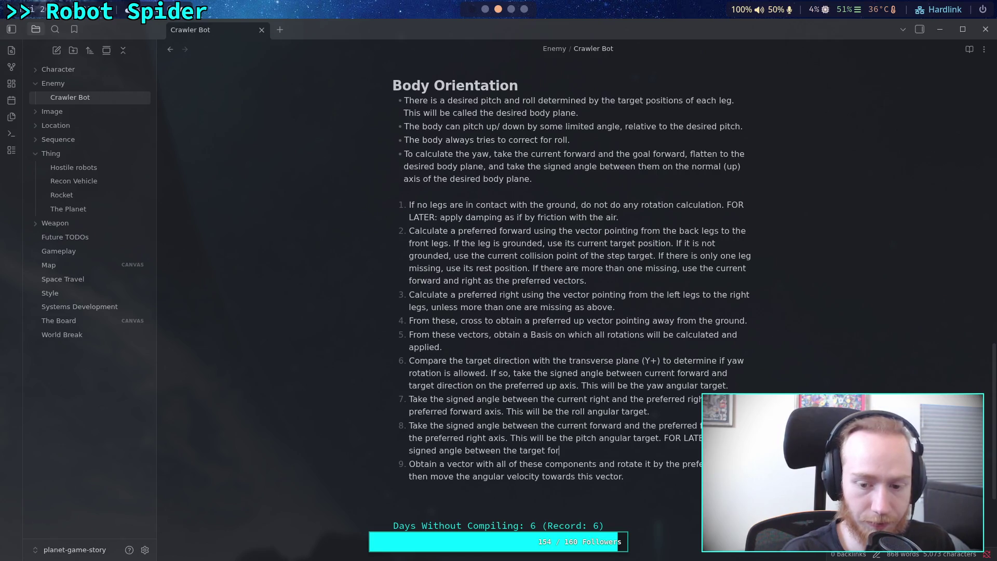
text(ward and the)
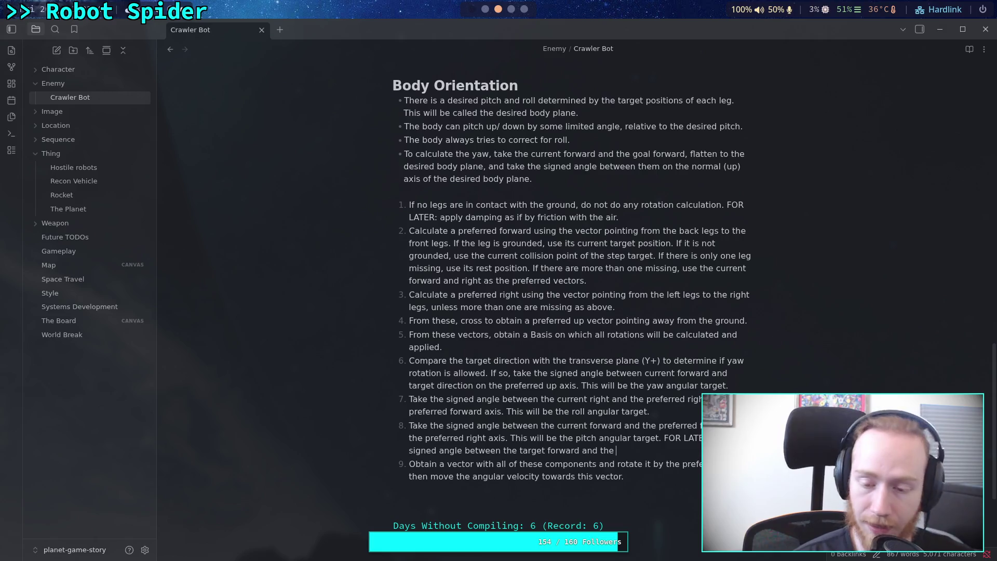
key(BackSpace)
key(BackSpace)
key(BackSpace)
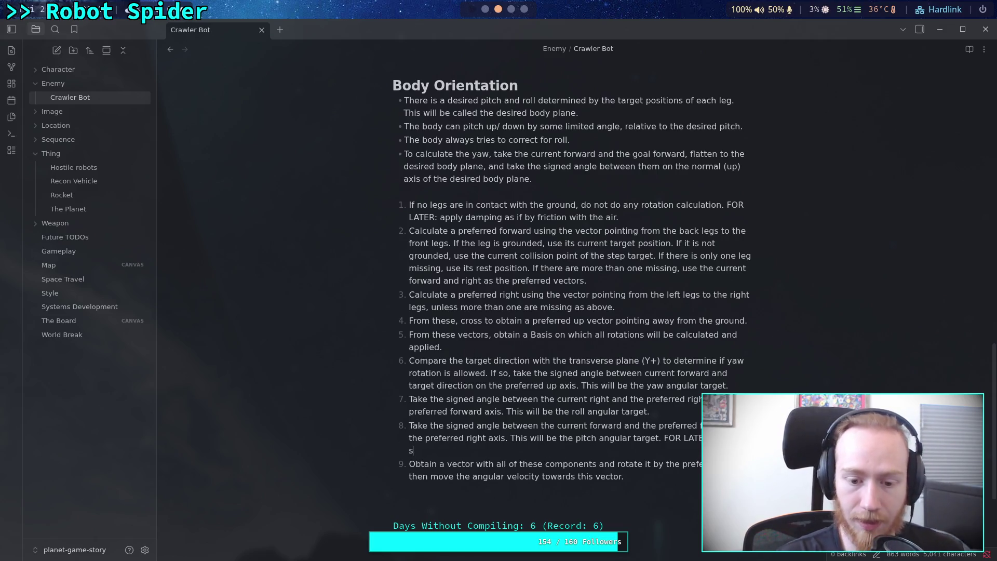
text(dot )
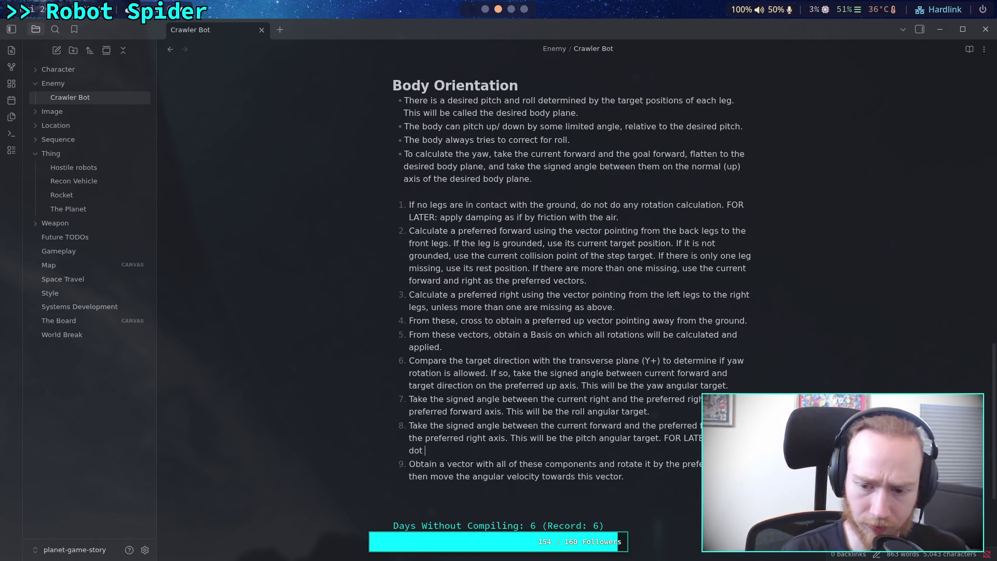
text(of the )
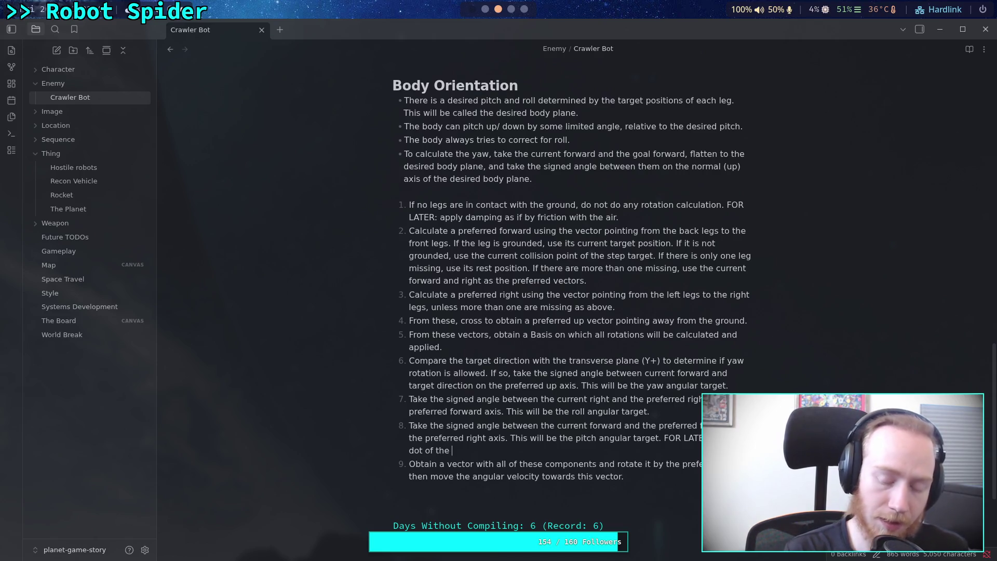
text(target)
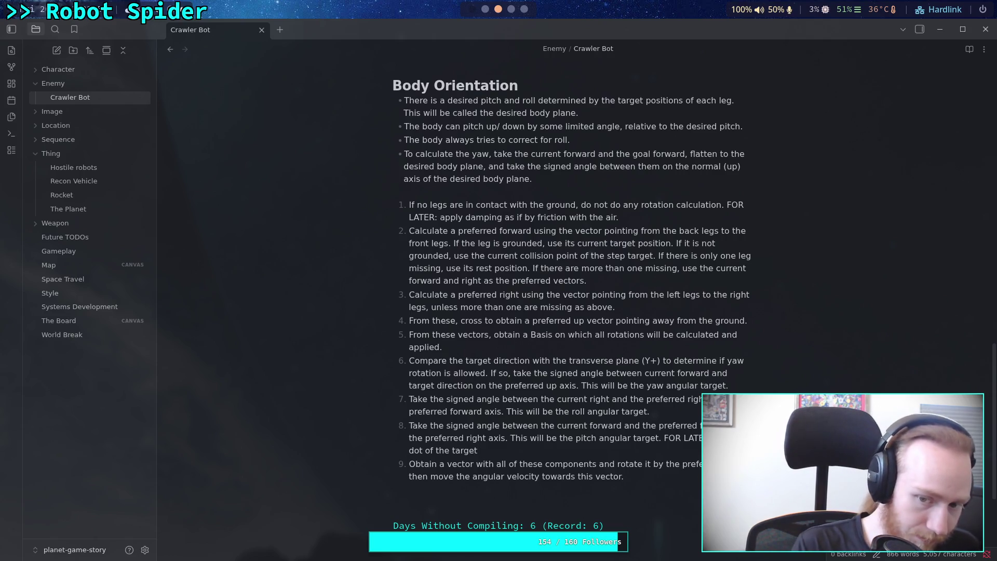
text( de)
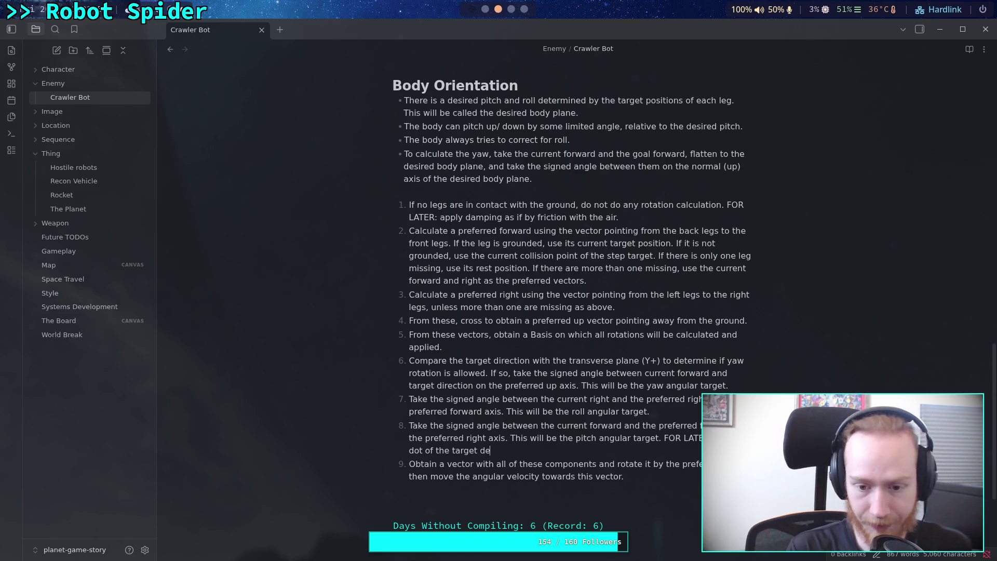
key(BackSpace)
text(irection and t)
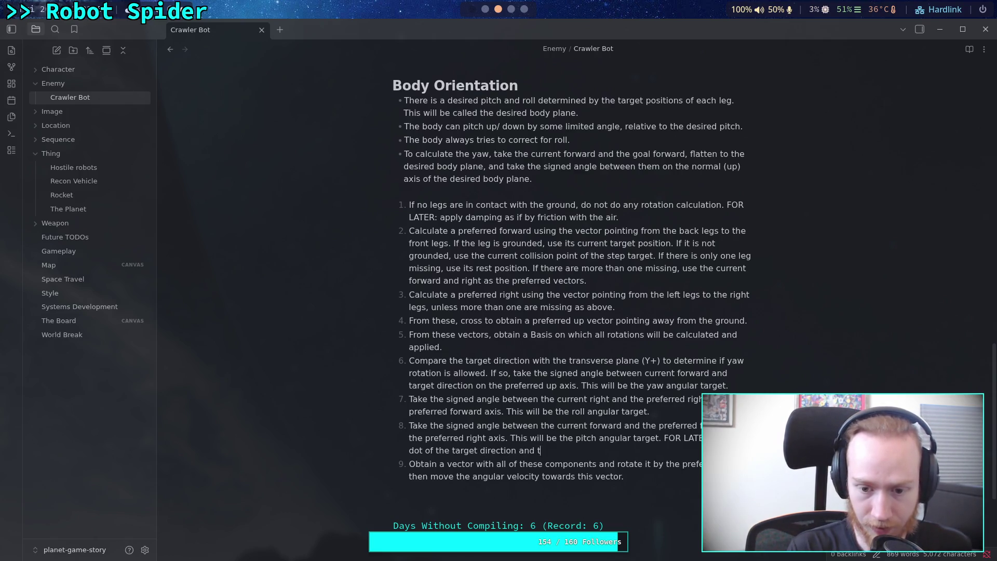
text(he preferred )
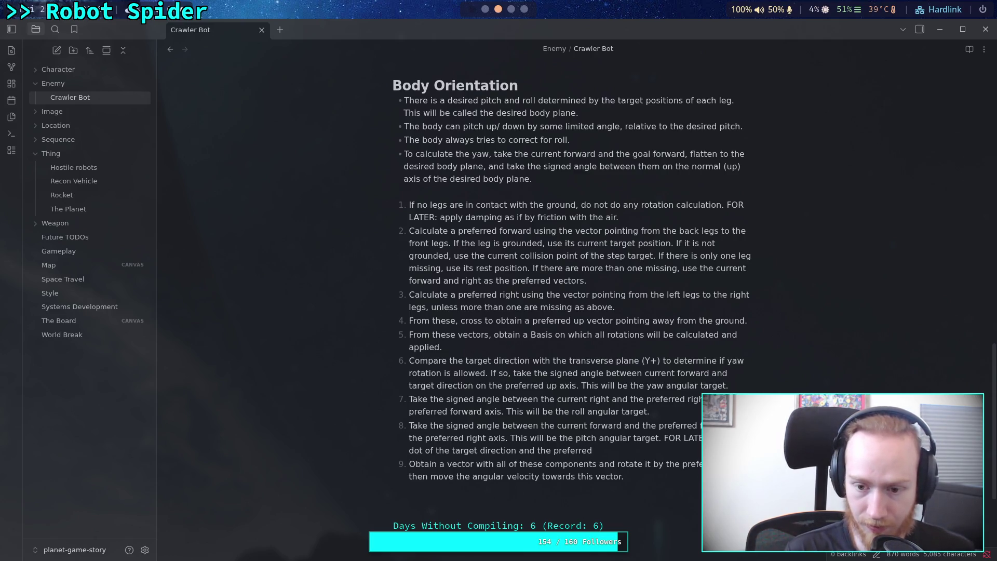
text(up)
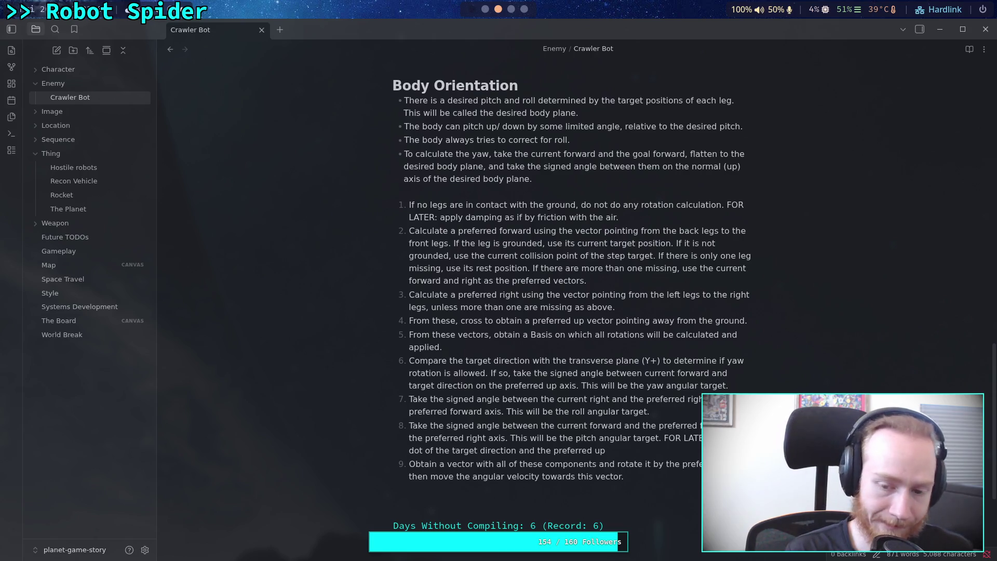
text(toobtain a sign)
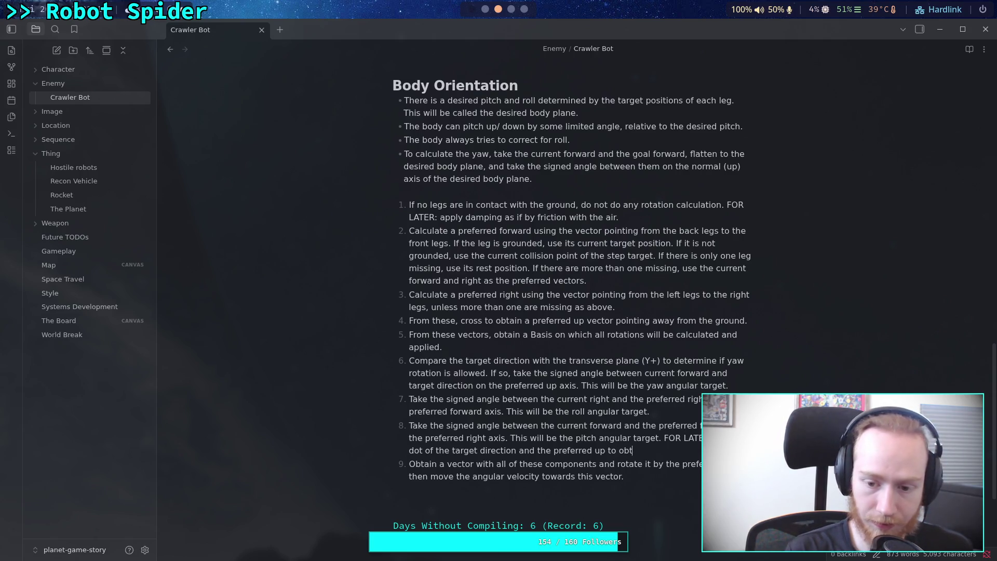
text(ed )
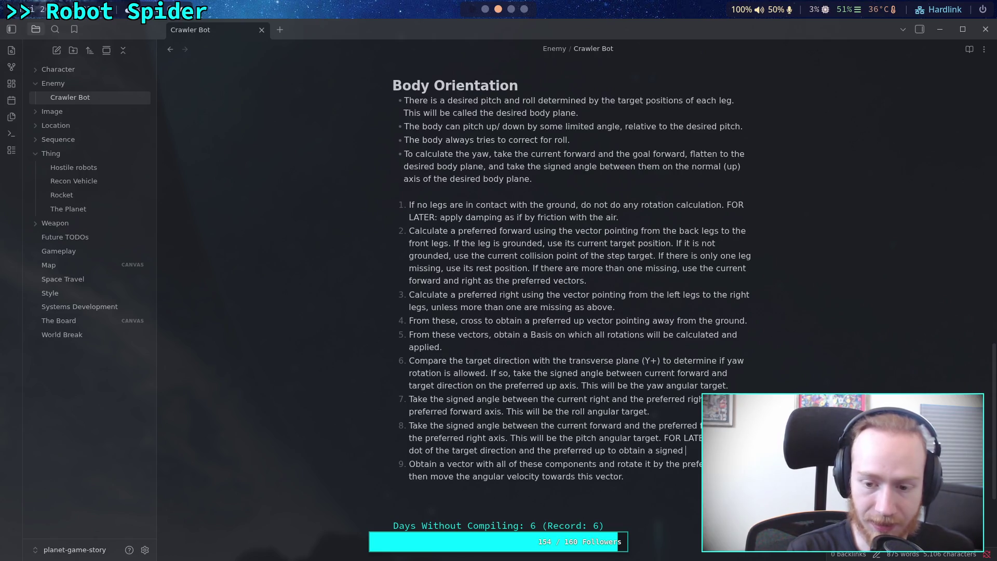
text(ang)
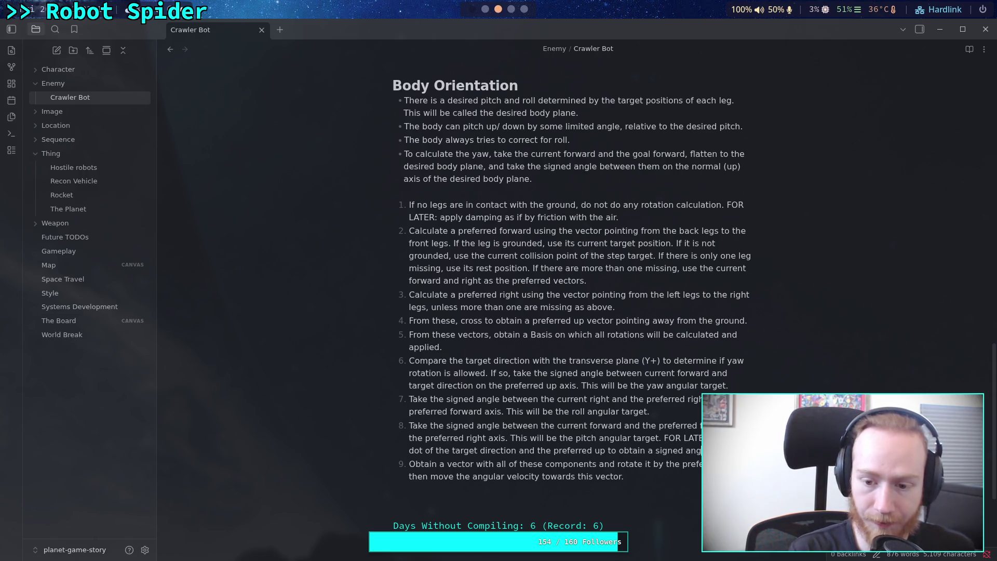
text(l)
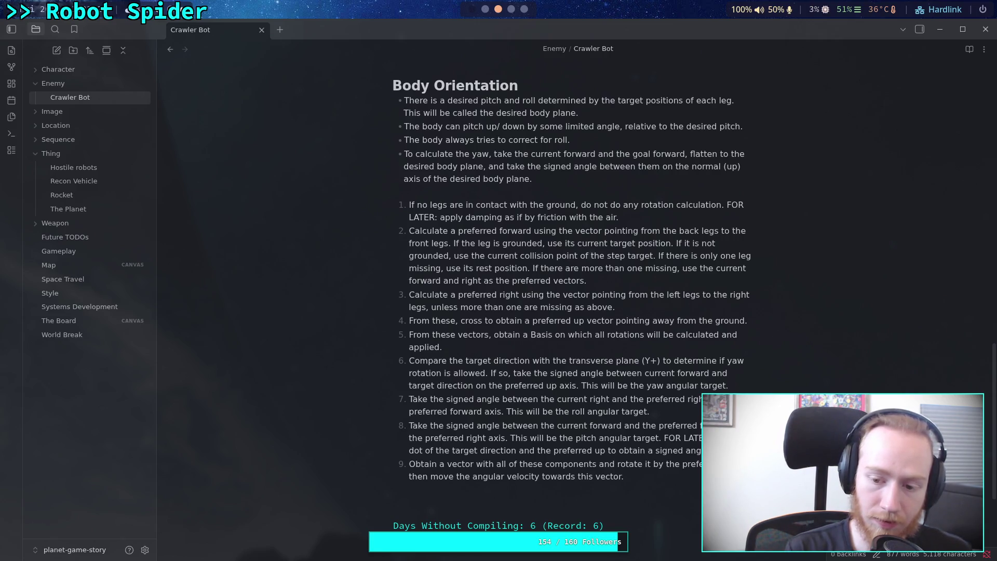
- Clamp that angle to a min and max pitch angle and multiply by (PI - yaw) / PI
text(this be)
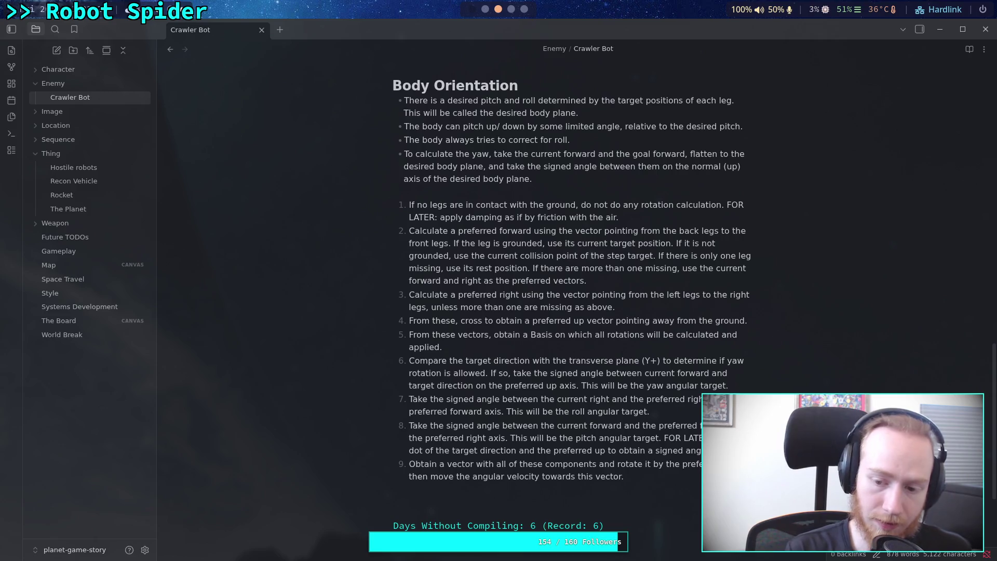
text(ing)
key(BackSpace)
key(BackSpace)
key(BackSpace)
key(BackSpace)
text(to a )
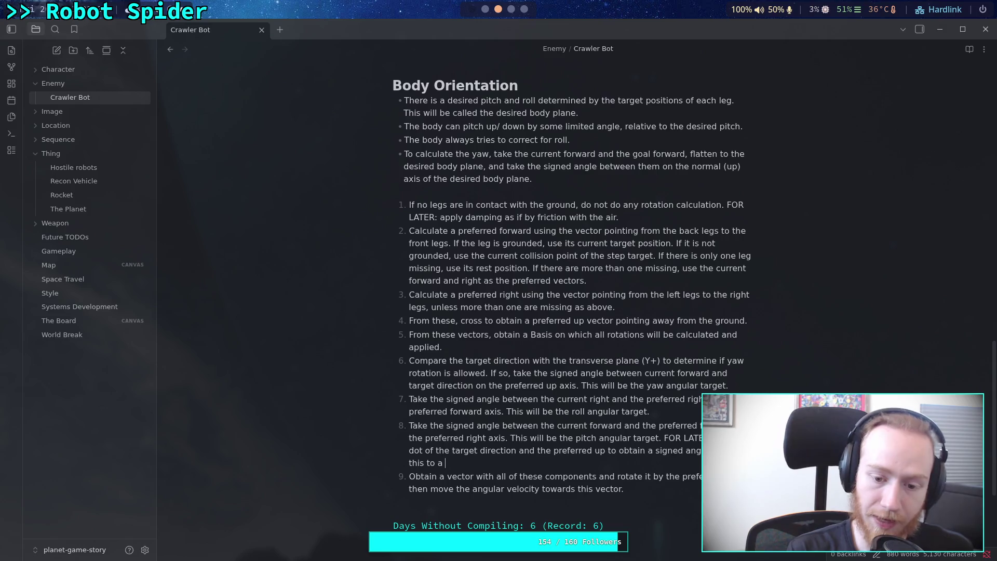
text(min and max pit)
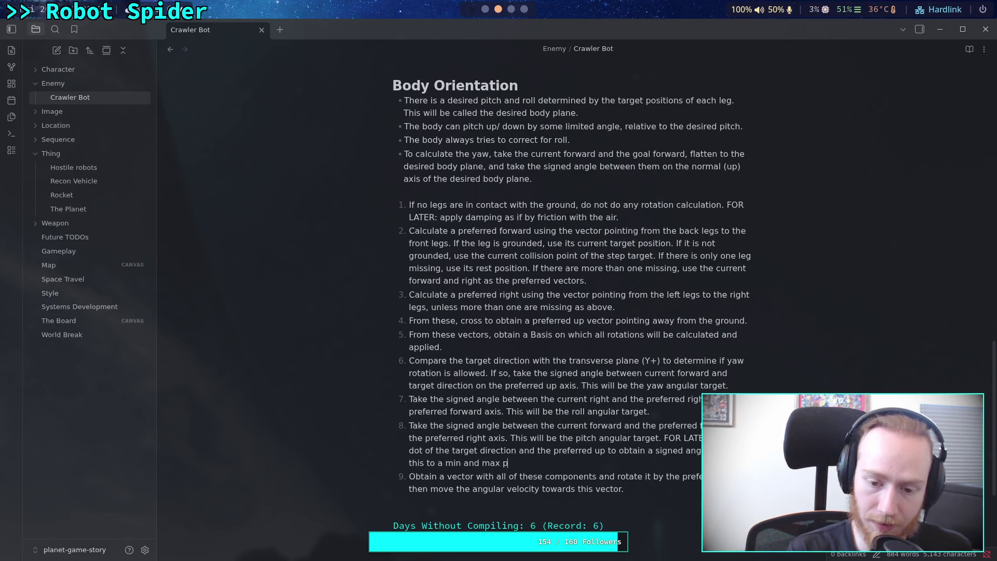
text(ch ang)
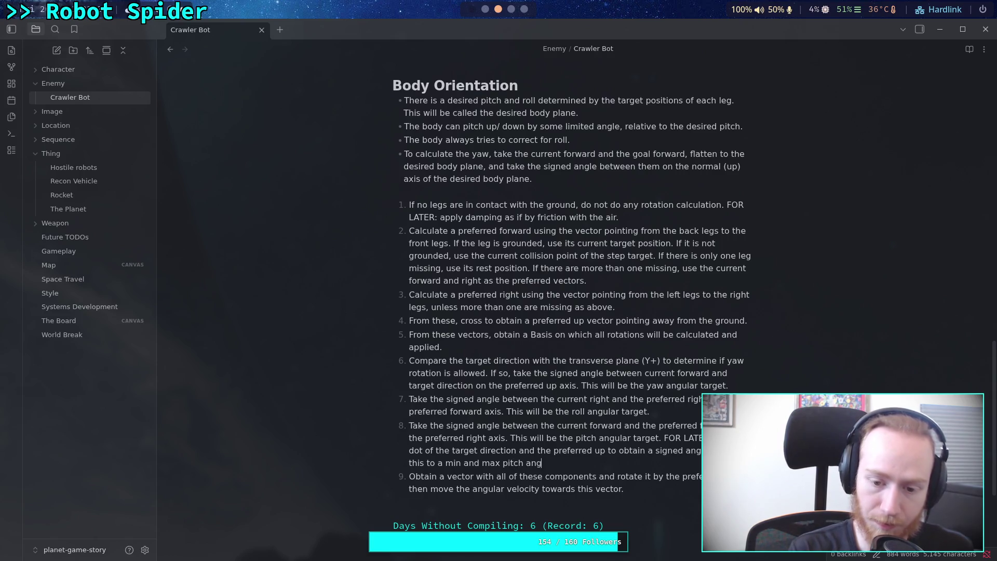
text(le. )
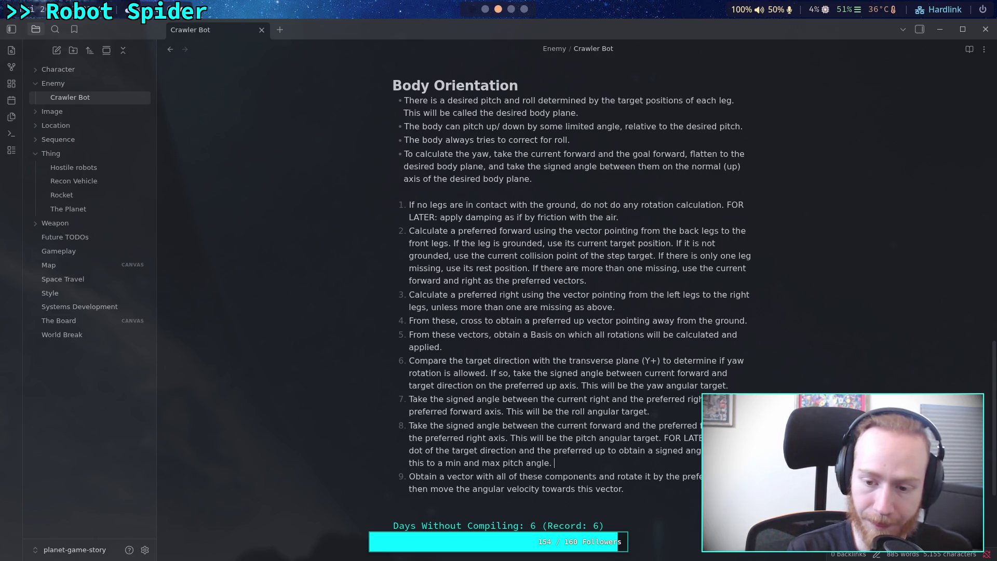
text(Multiply by the)
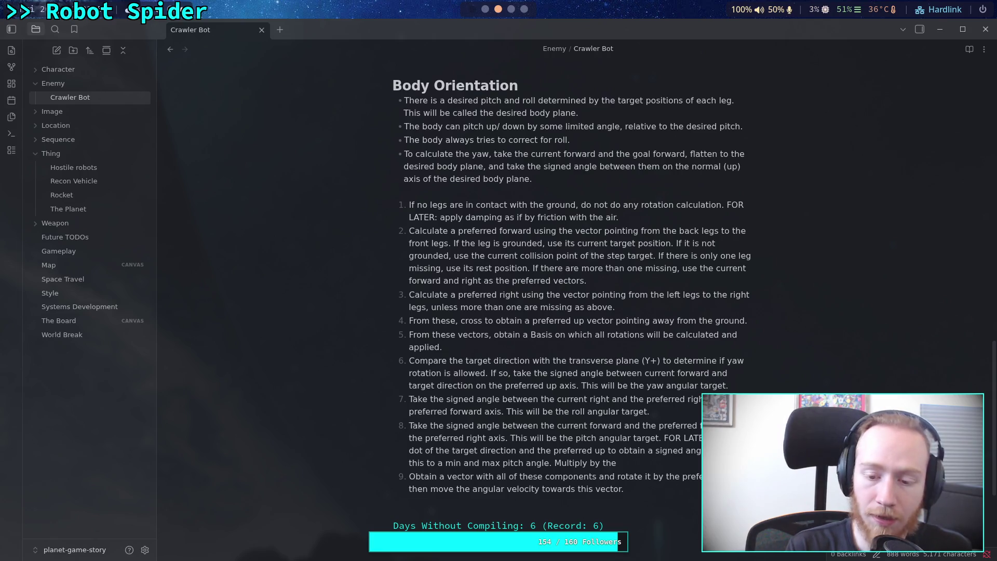
text( dot)
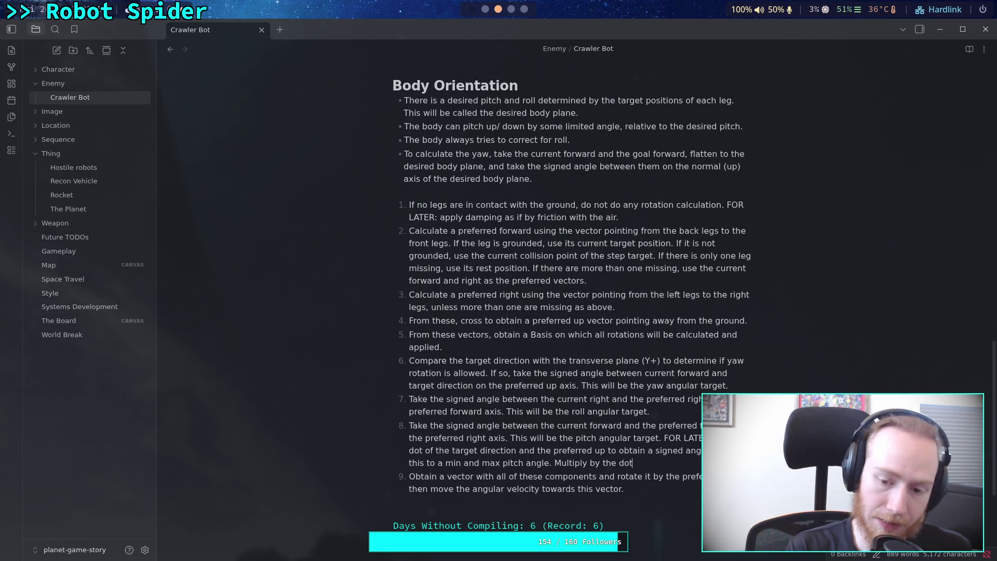
text( of the )
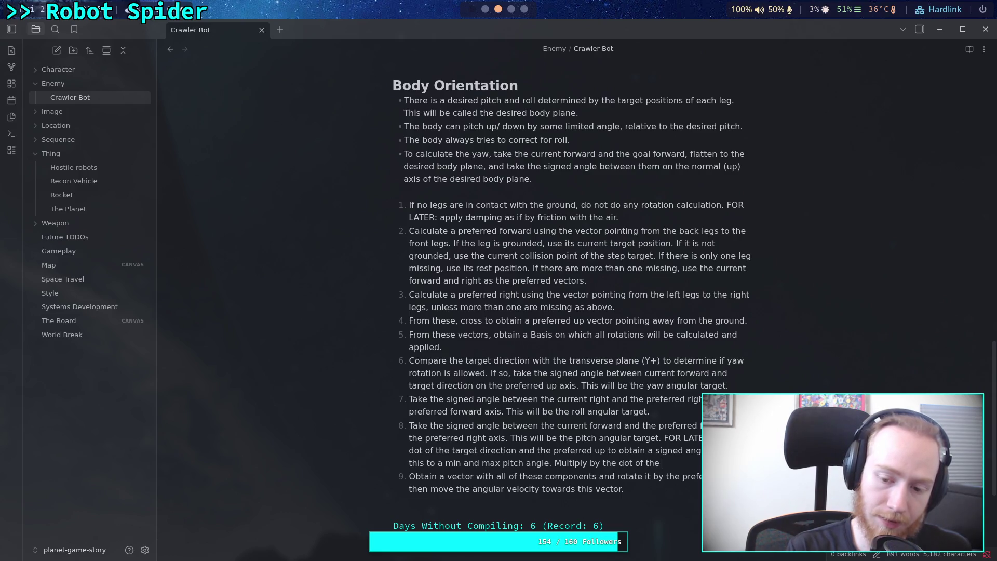
text(curr)
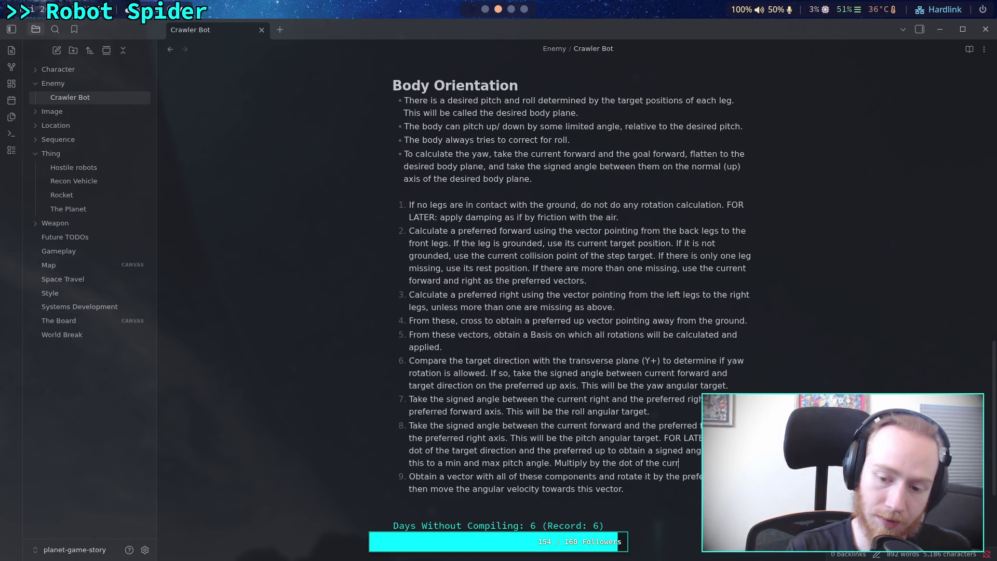
text(ent p)
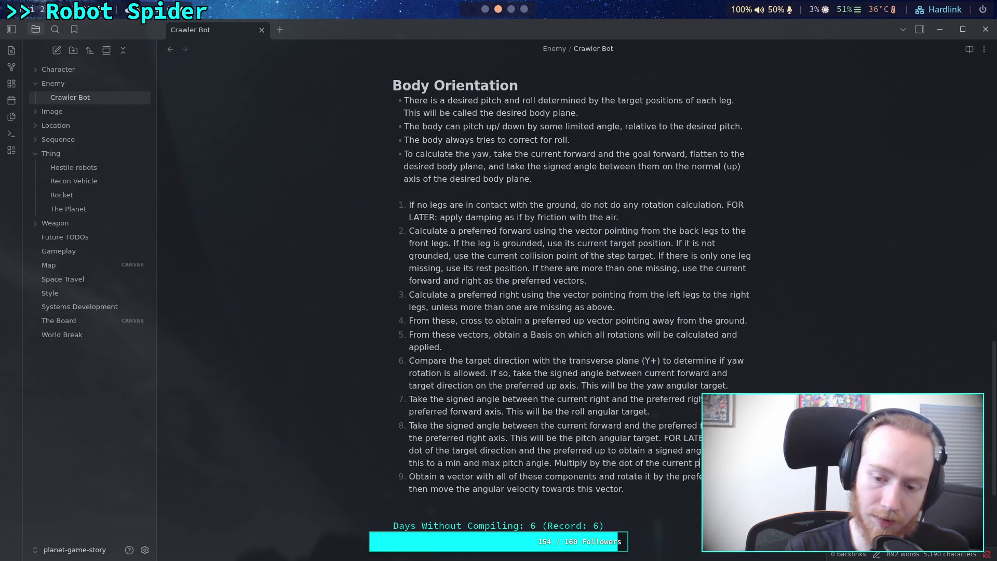
key(BackSpace)
key(BackSpace)
key(BackSpace)
text(yaw)
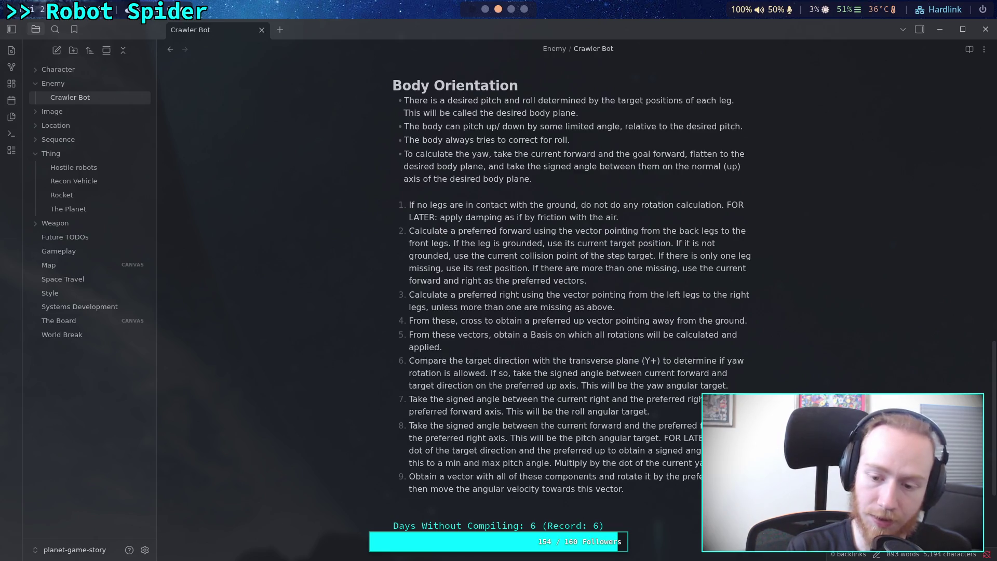
key(BackSpace)
key(BackSpace)
key(BackSpace)
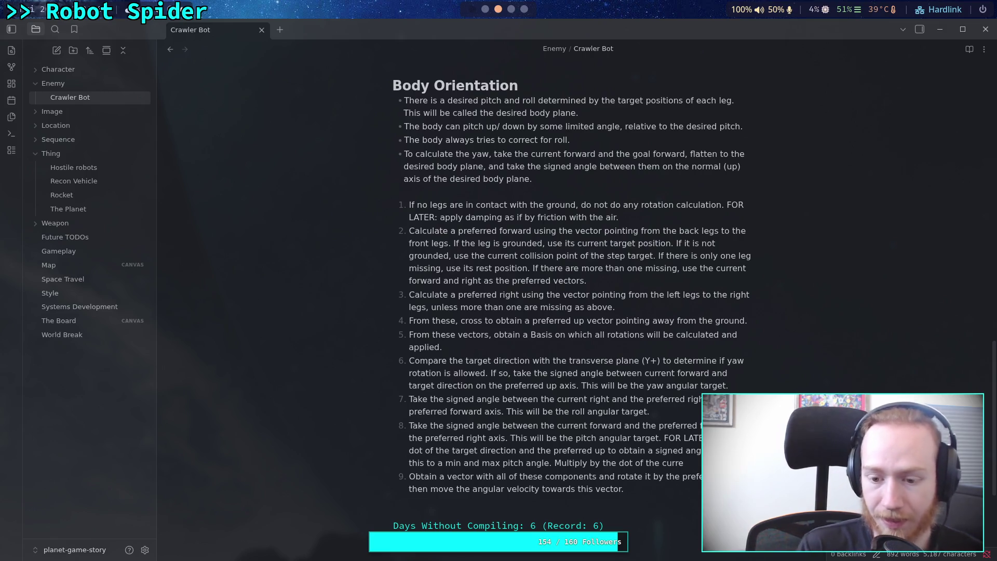
key(BackSpace)
key(BackSpace)
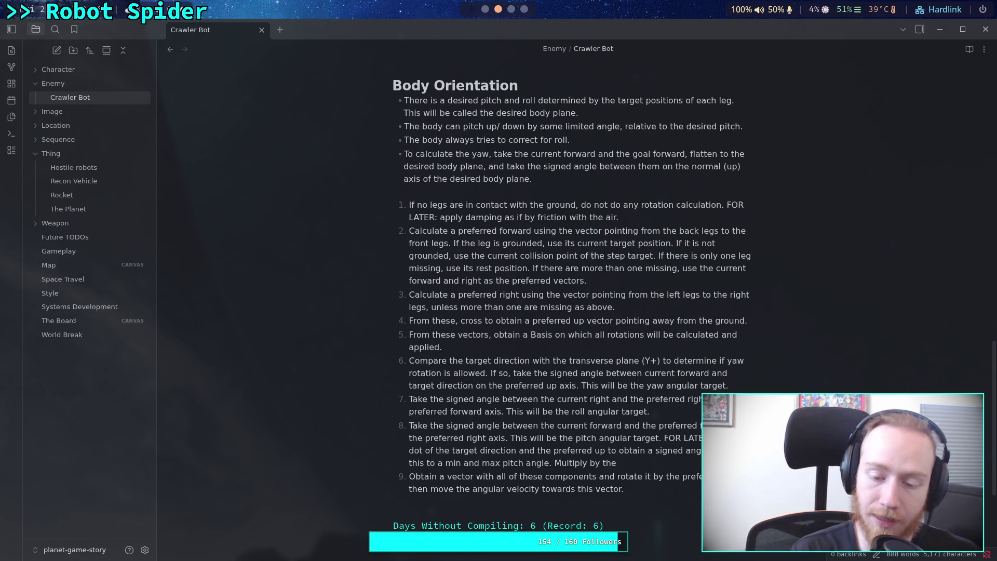
key(BackSpace)
key(BackSpace)
key(BackSpace)
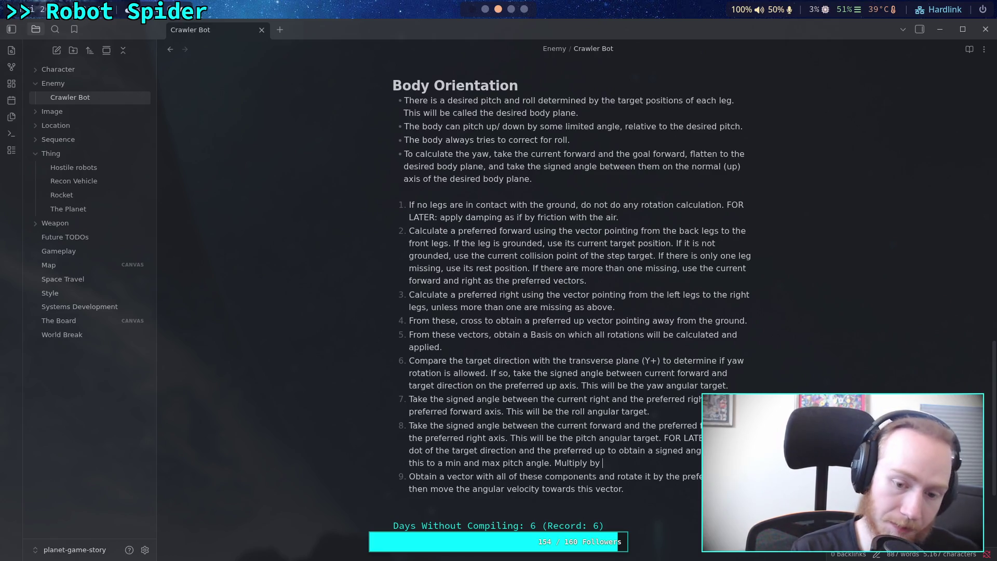
text(()
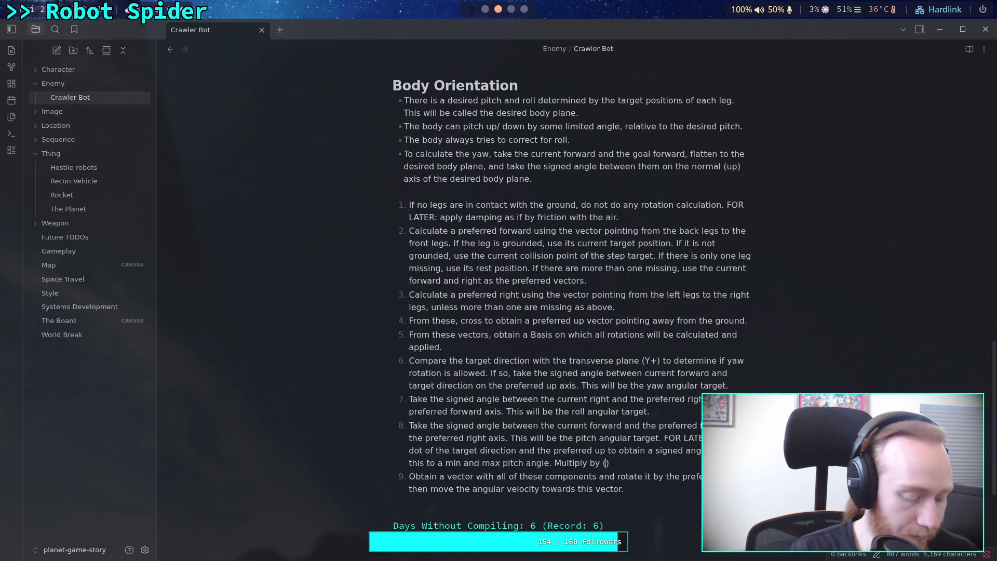
text(PI)
text( - yaw) /)
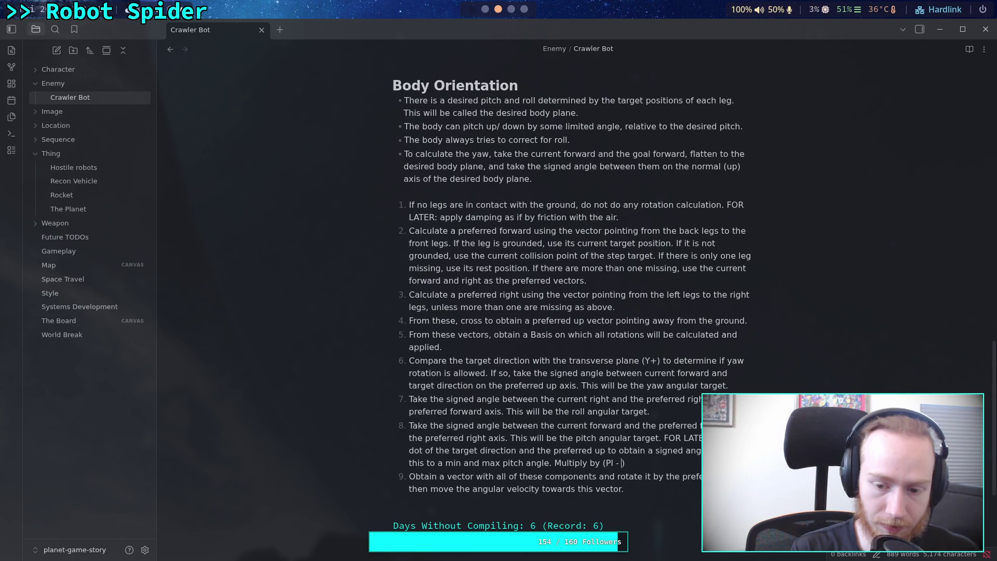
text( PI)
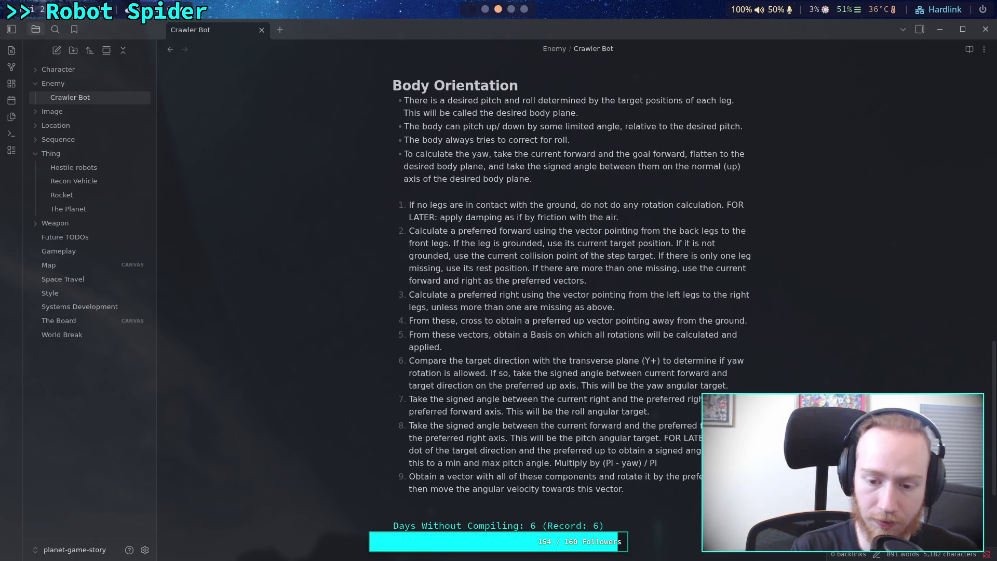
text(. Th)
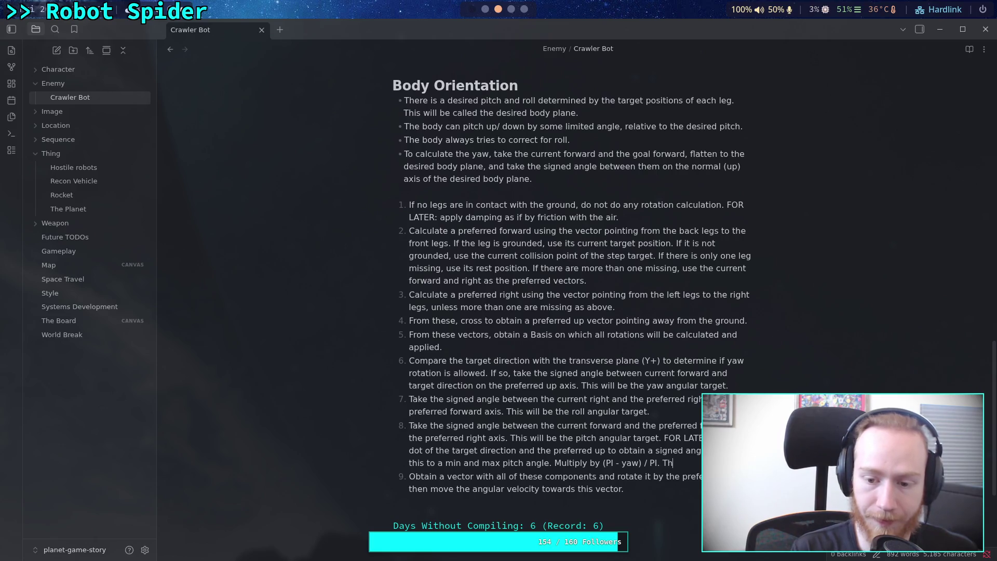
text(is will b)
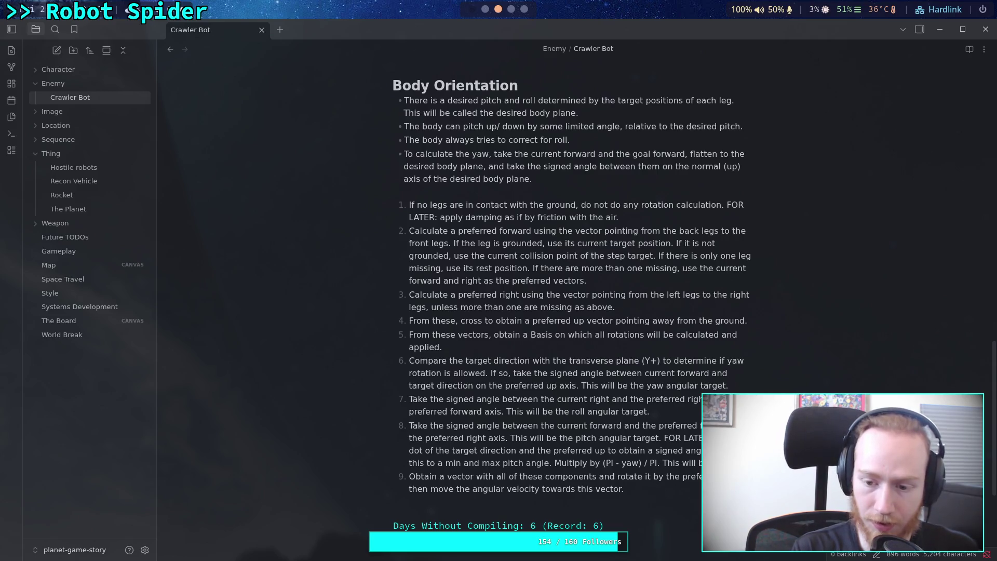
text(engular target.)
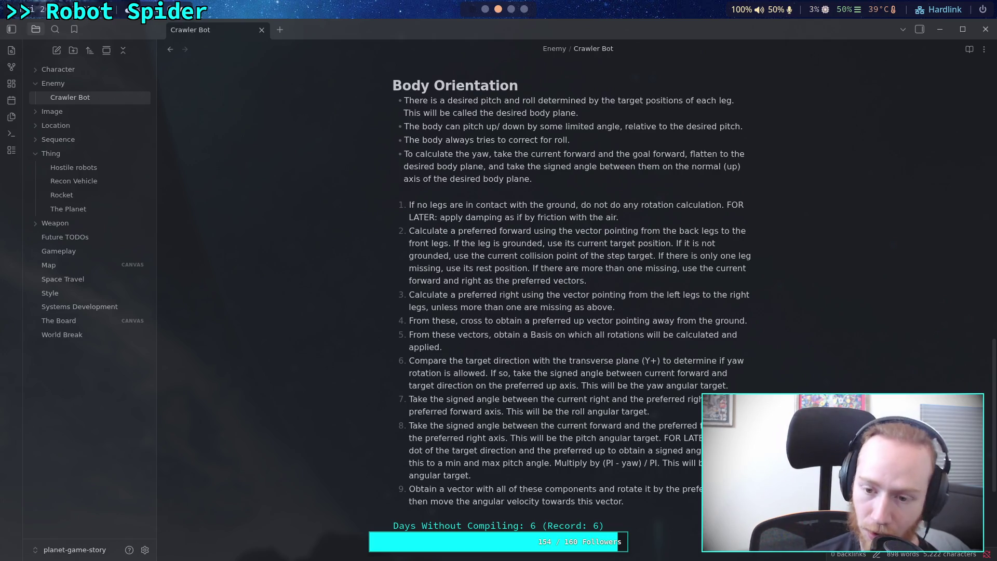
- Add '(cardiod formula)' after 'allowed' in step 6
click(485, 371)
text((cardi)
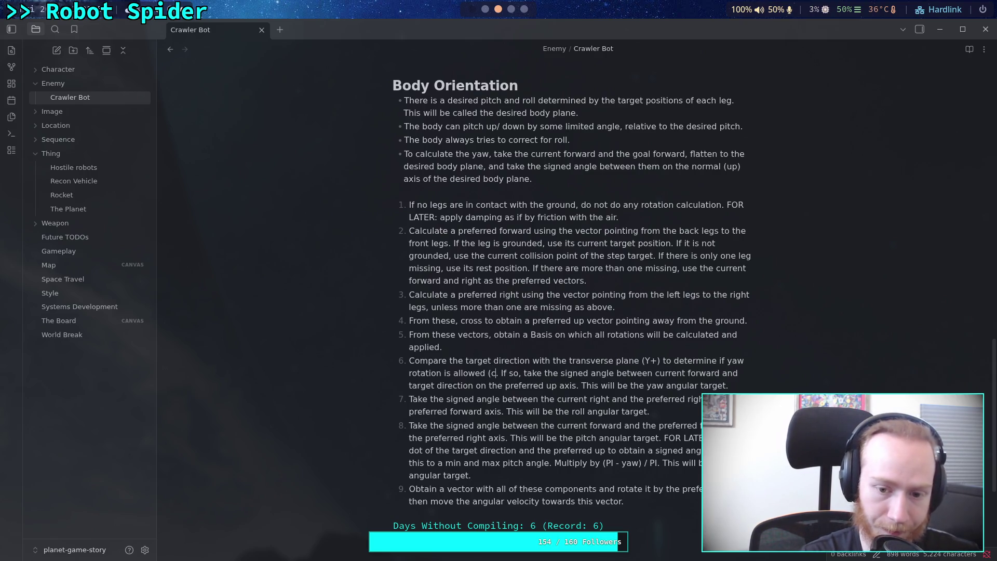
text(ord)
key(BackSpace)
key(BackSpace)
key(BackSpace)
text(d )
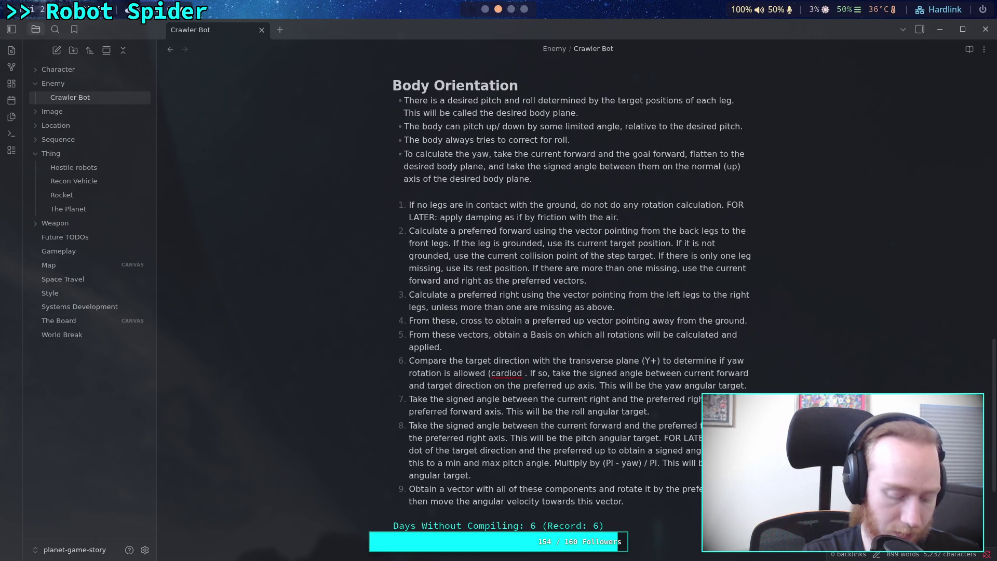
text(formula))
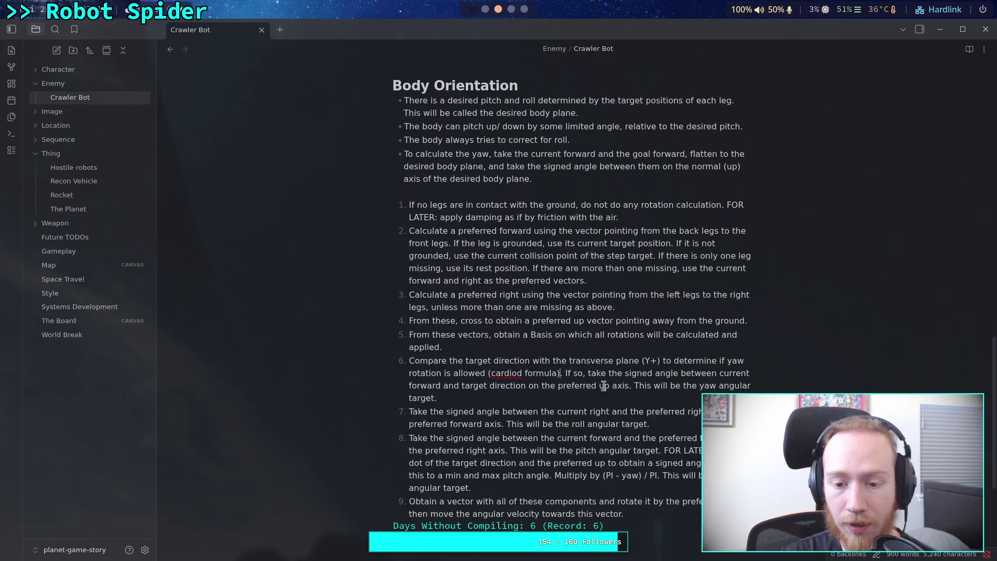
click(675, 516)
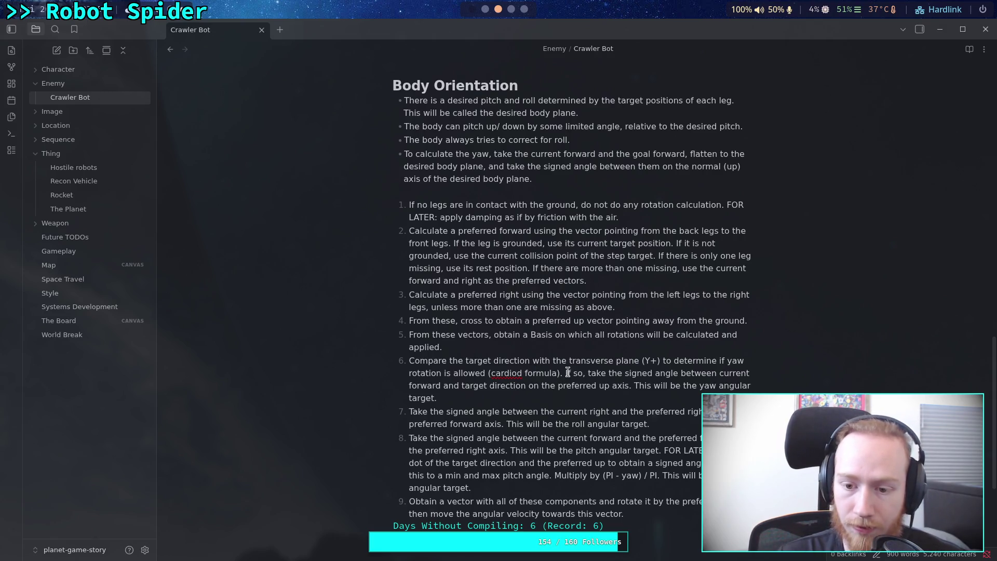
- Begin step 6 with 'If all legs are either moving or comfortable, then compare…', lowercasing 'Compare'
click(411, 360)
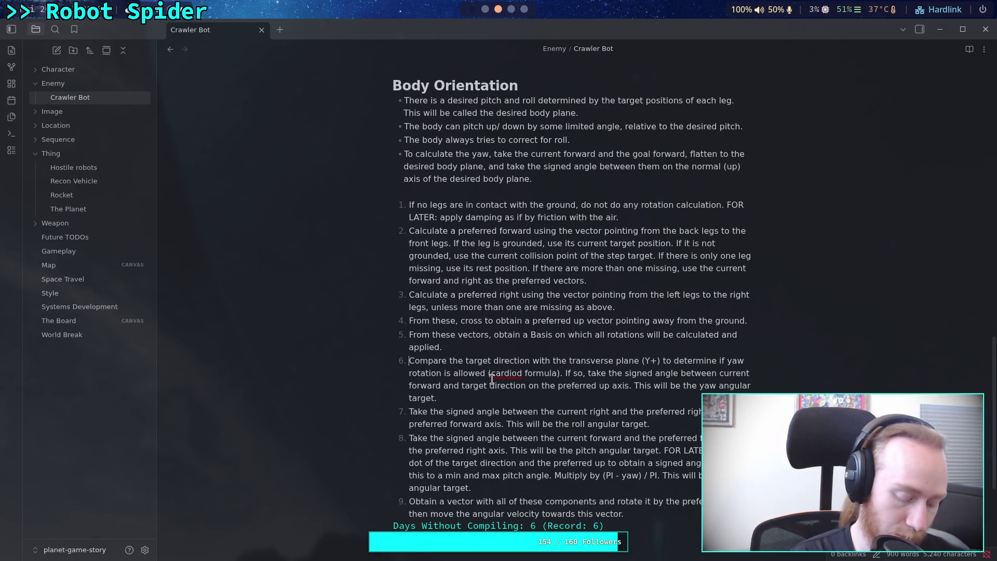
text(If any legs )
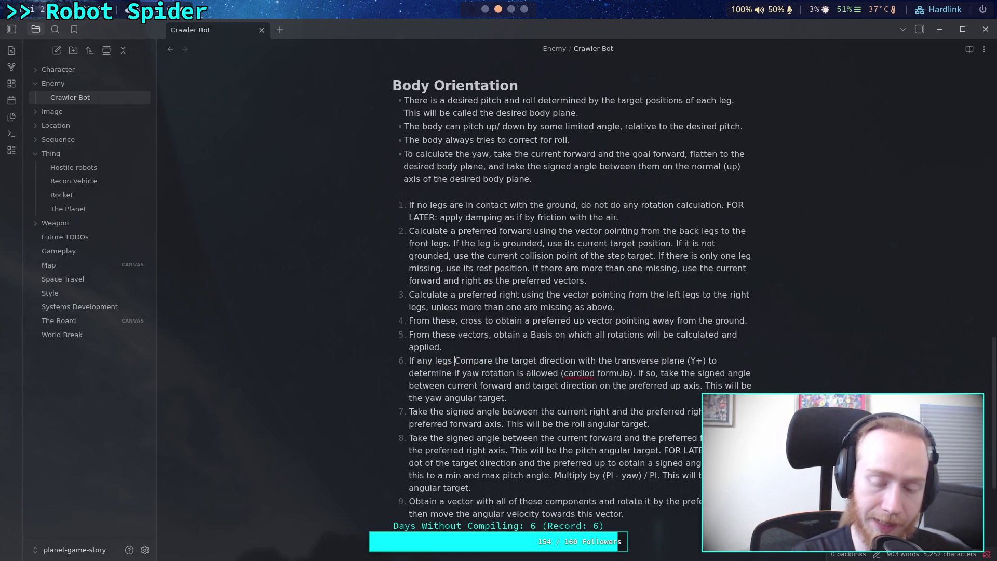
text(are)
key(BackSpace)
key(BackSpace)
key(BackSpace)
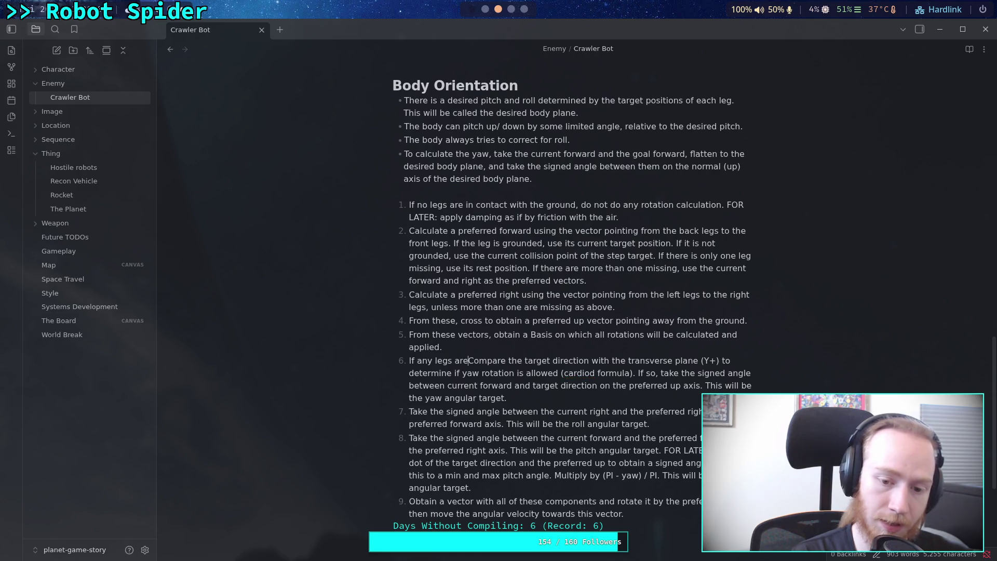
text(all legs are)
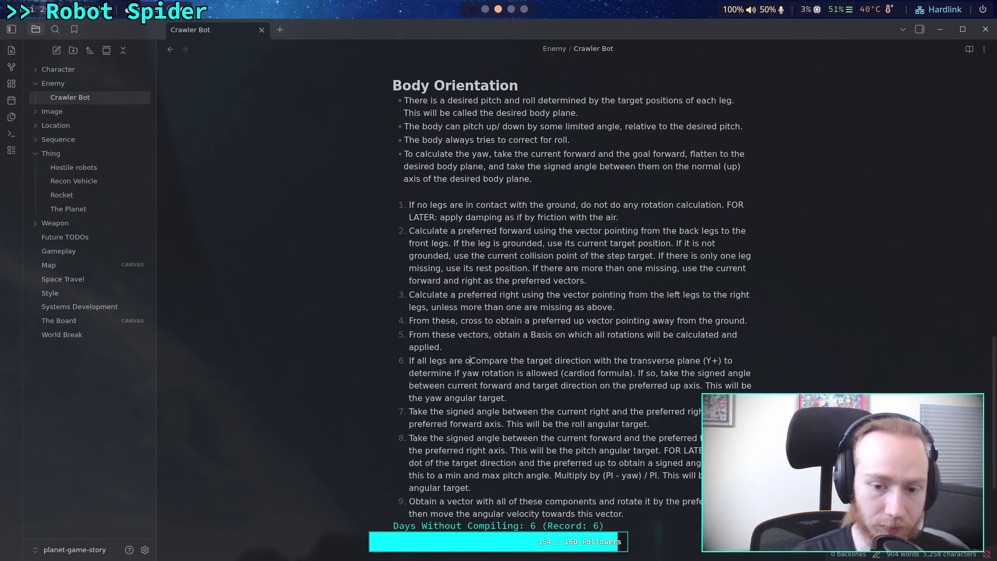
text(either)
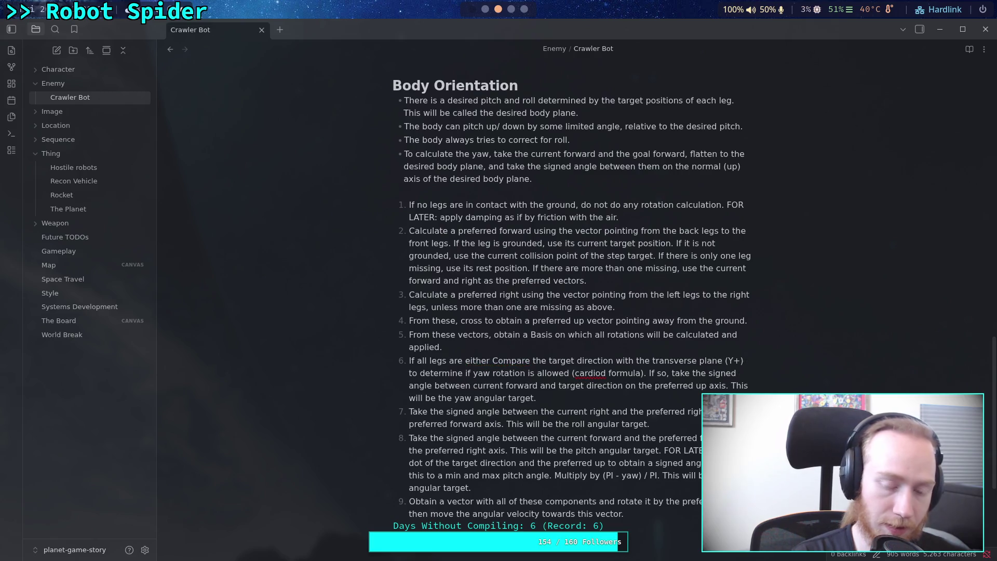
key(BackSpace)
key(BackSpace)
key(BackSpace)
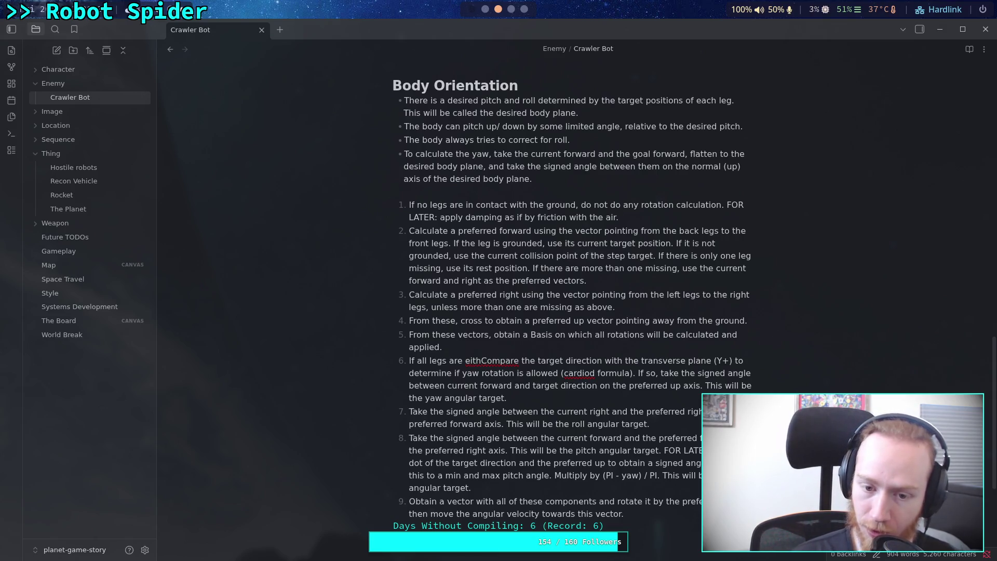
text(er)
key(BackSpace)
key(BackSpace)
text(er )
text(on)
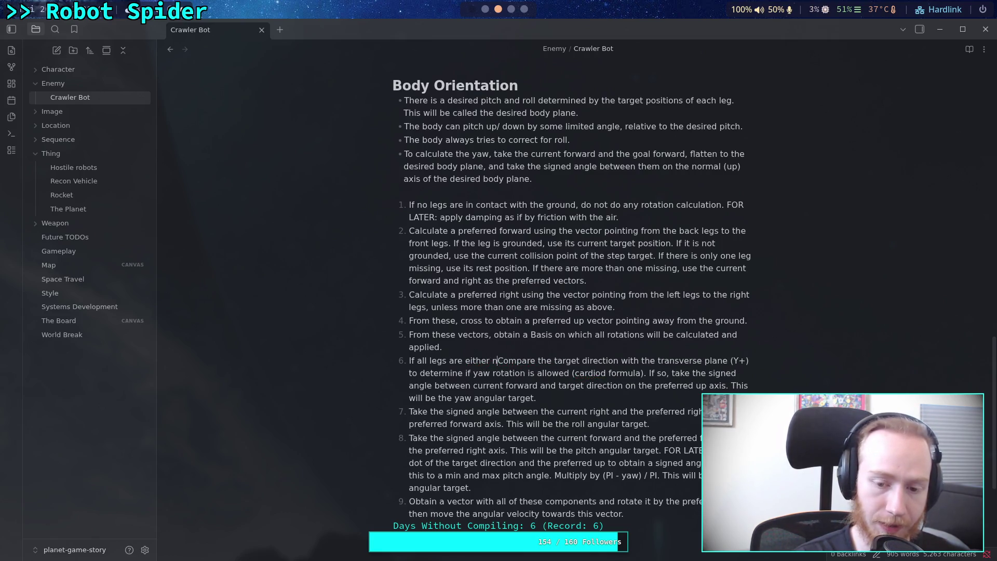
key(BackSpace)
key(BackSpace)
text(moving )
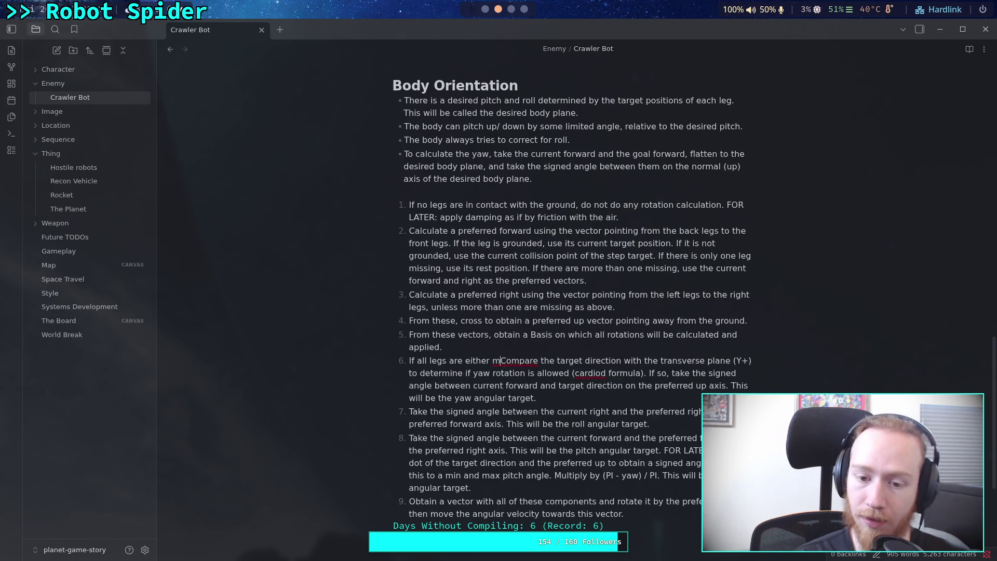
text(or com)
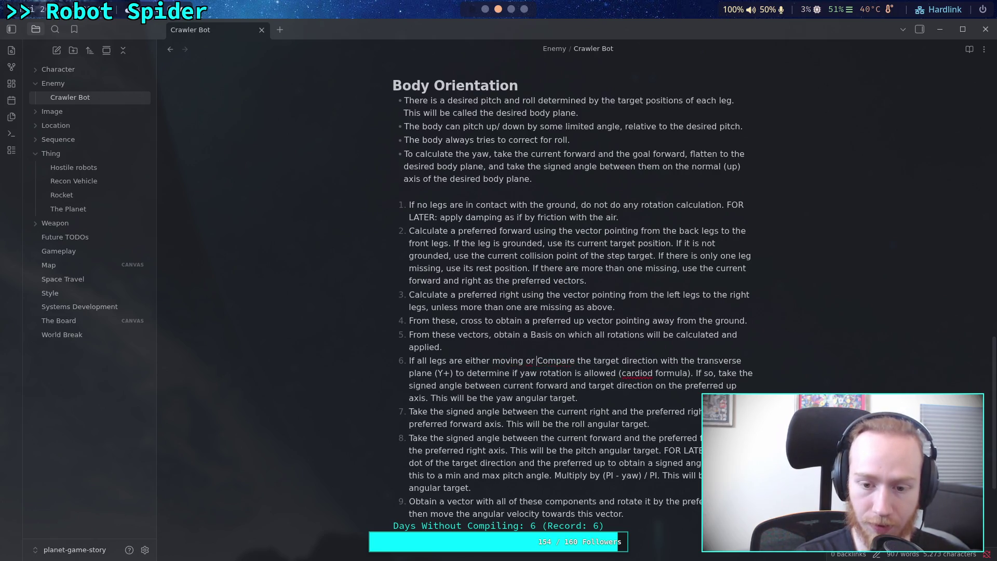
text(fort)
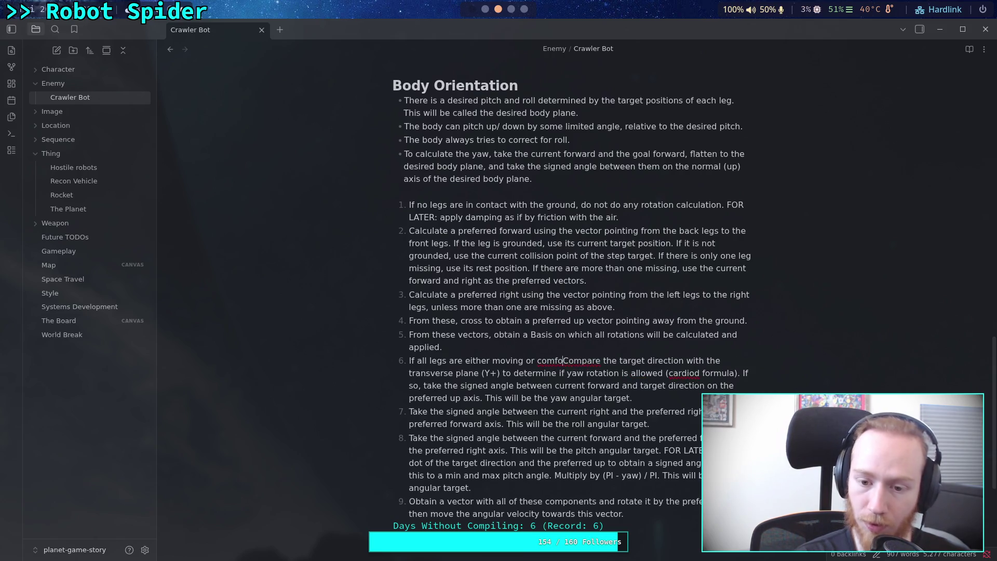
text(able)
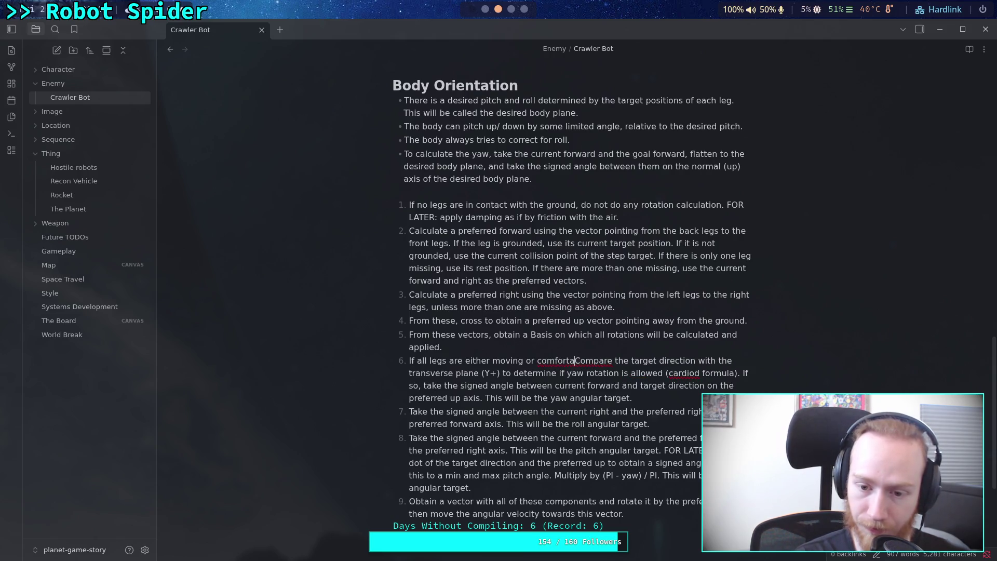
text(, )
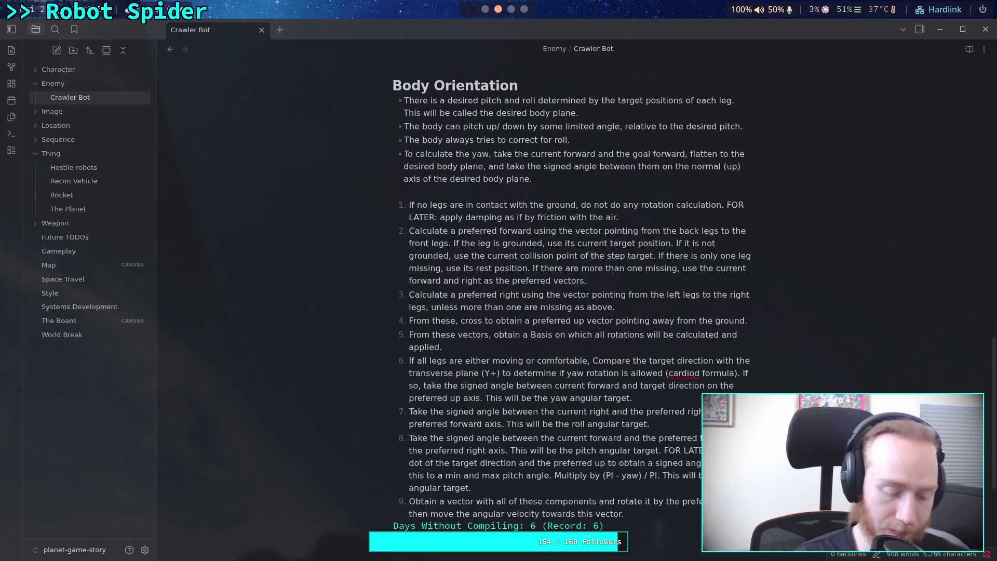
text(then)
key(Delete)
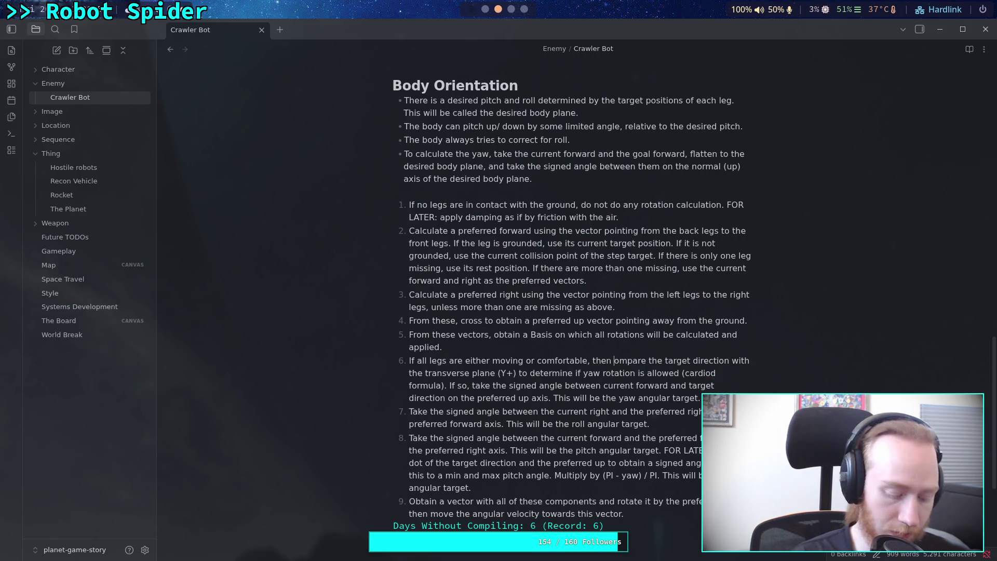
text(c)
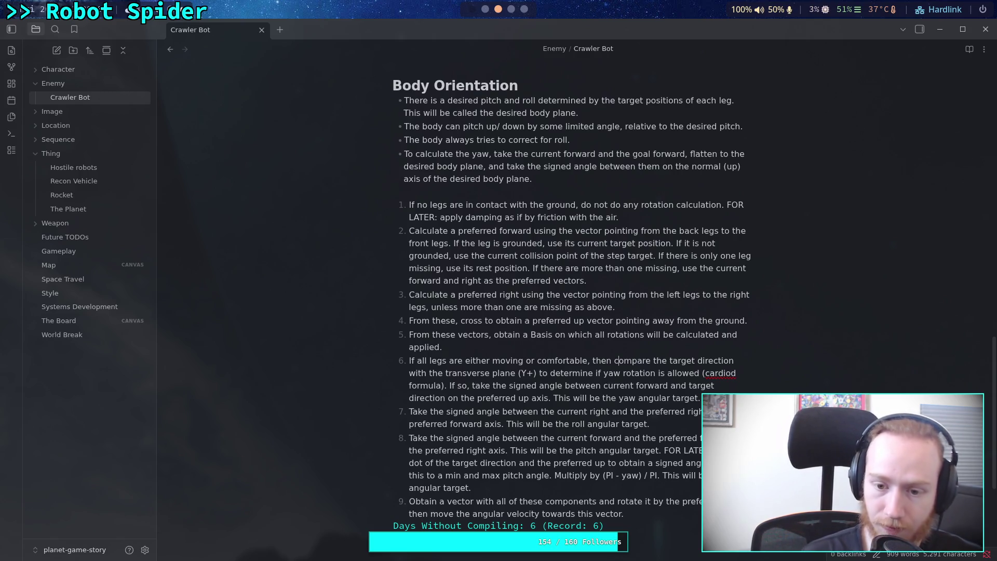
- Add '(that is, no legs are both not comfortable and not moving)' after 'comfortable' in step 6
click(589, 360)
text((that is, no legs are bo)
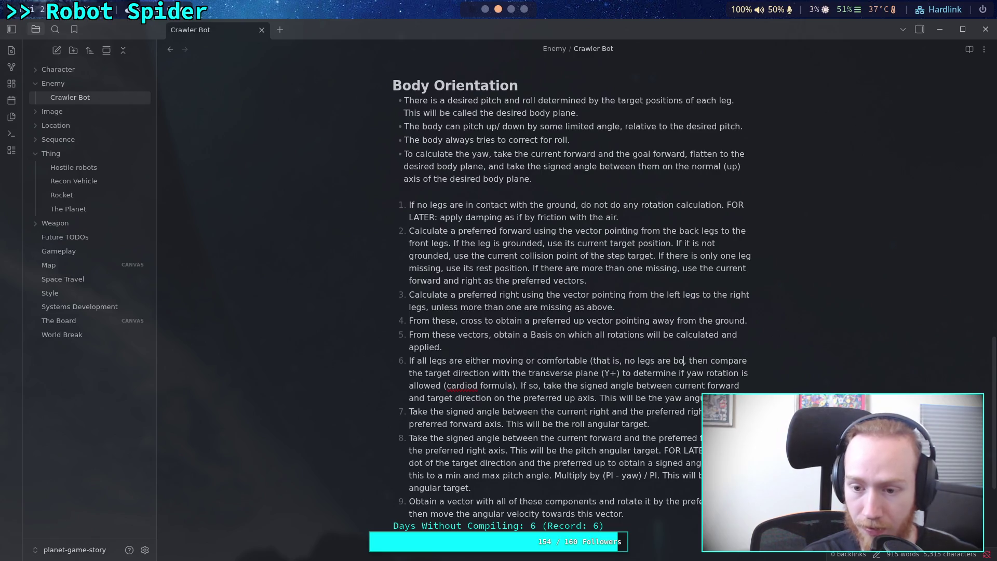
text(th )
text(uncomfort)
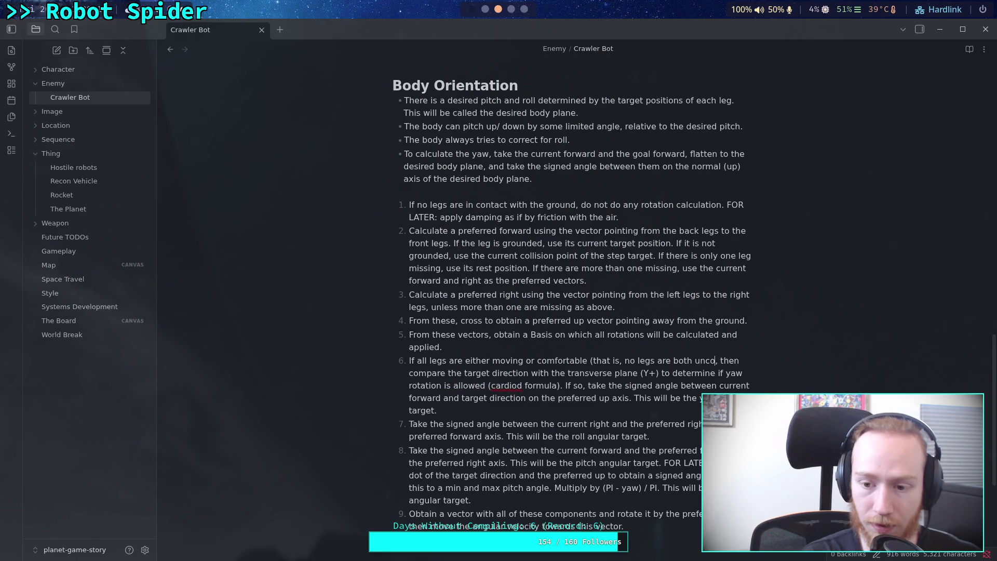
text(able and not )
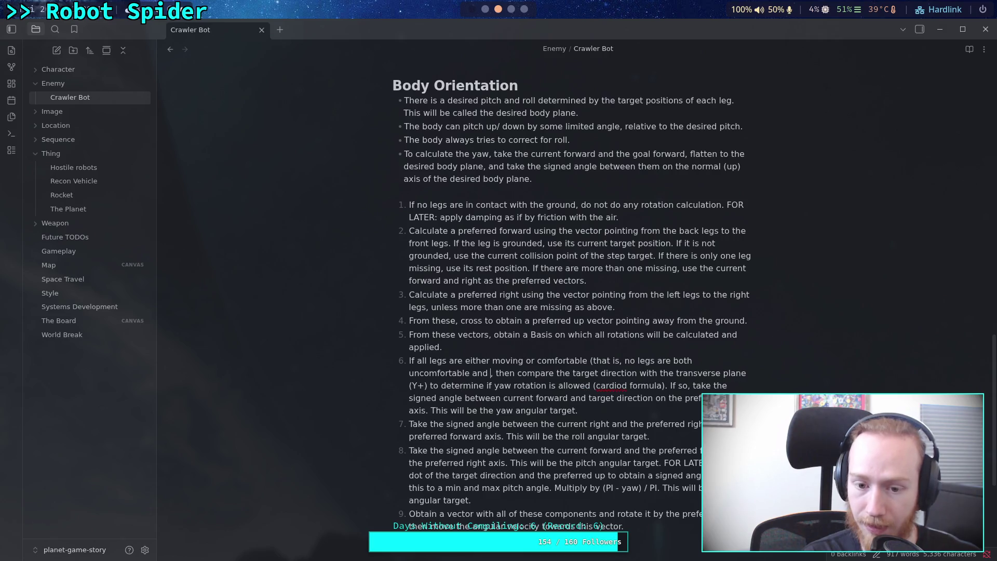
text(moving))
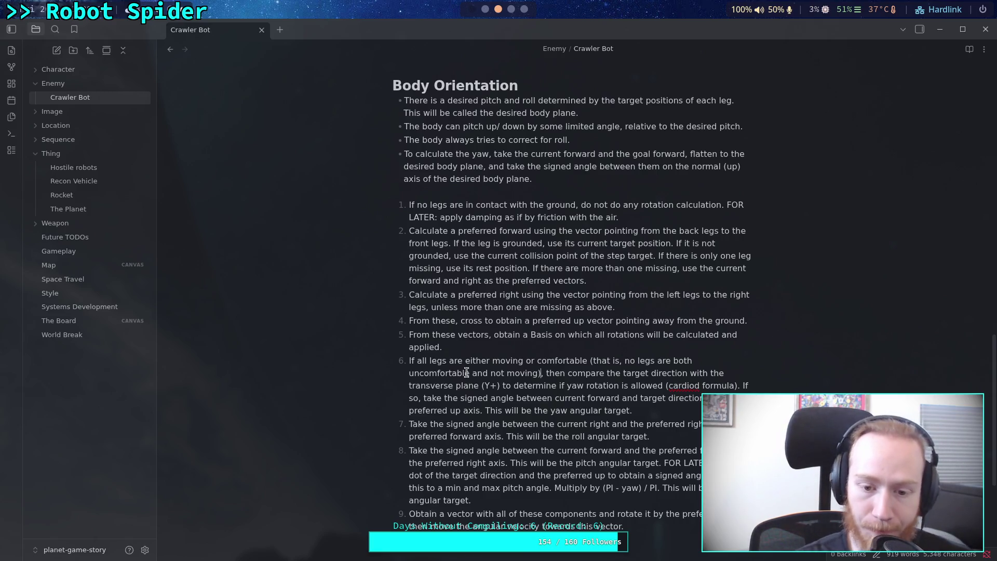
click(419, 373)
key(BackSpace)
key(BackSpace)
text(not)
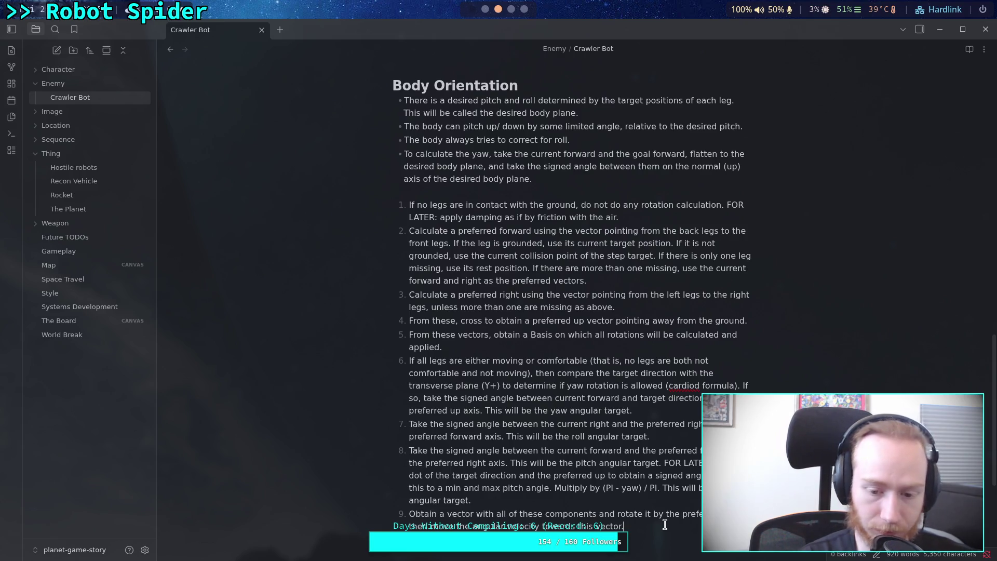
- Split the list's final clause onto a new step and draft its multiply-vector wording
click(516, 500)
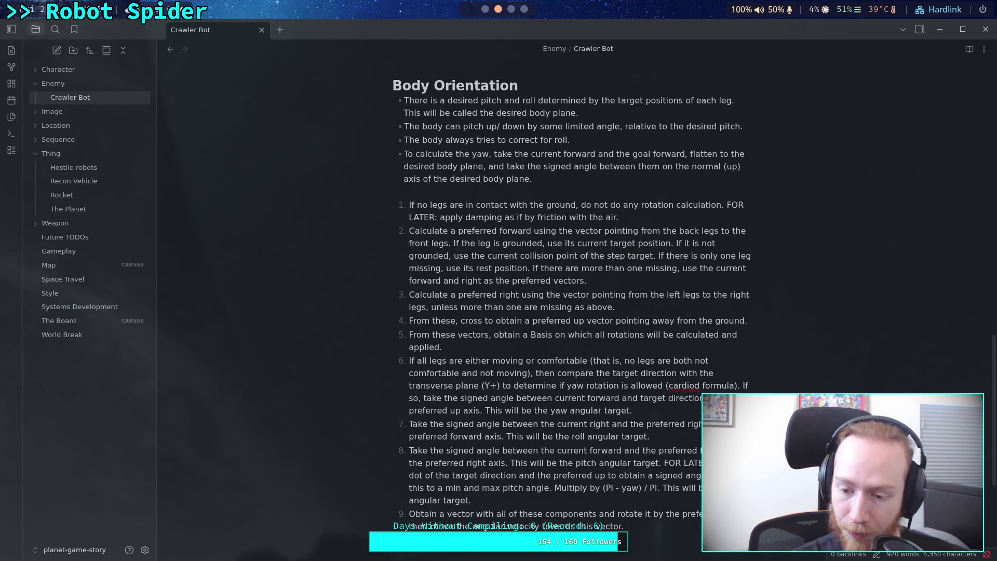
key(BackSpace)
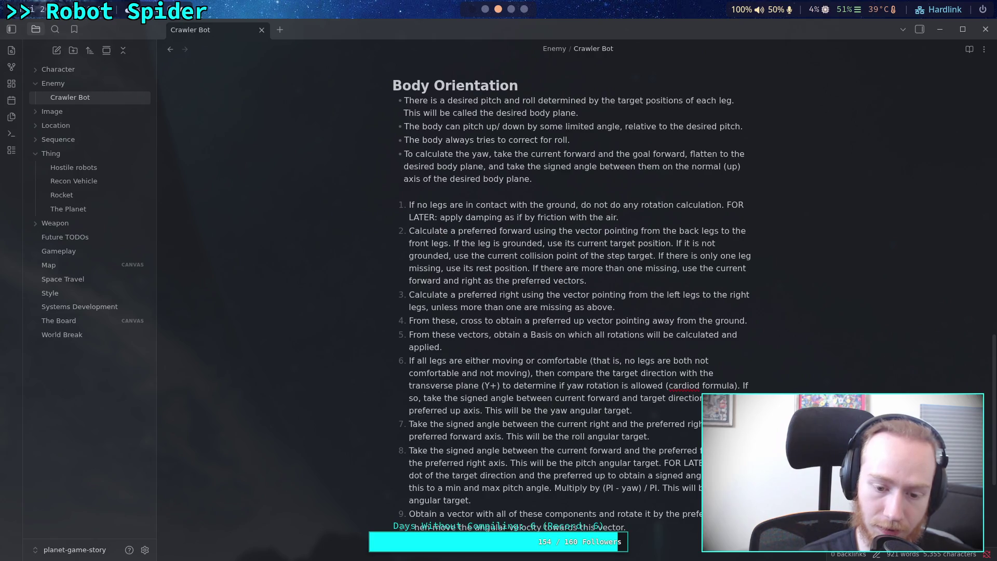
text(M)
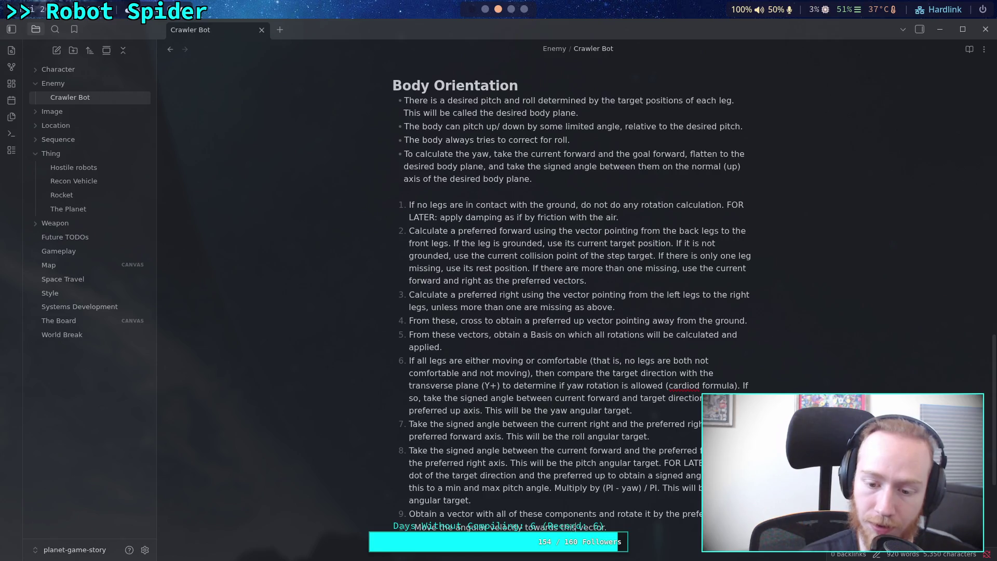
key(BackSpace)
key(BackSpace)
key(BackSpace)
key(BackSpace)
key(BackSpace)
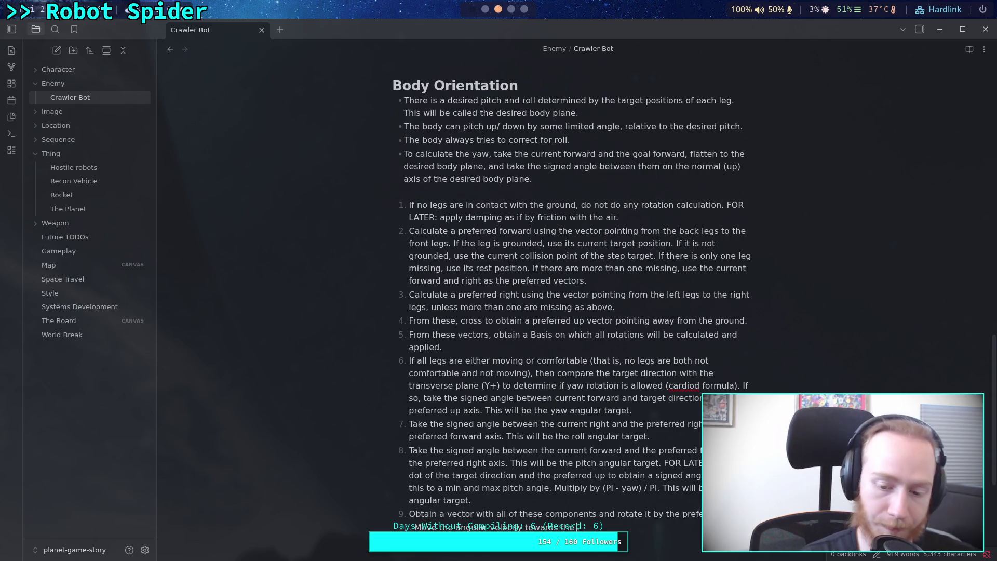
text(multi)
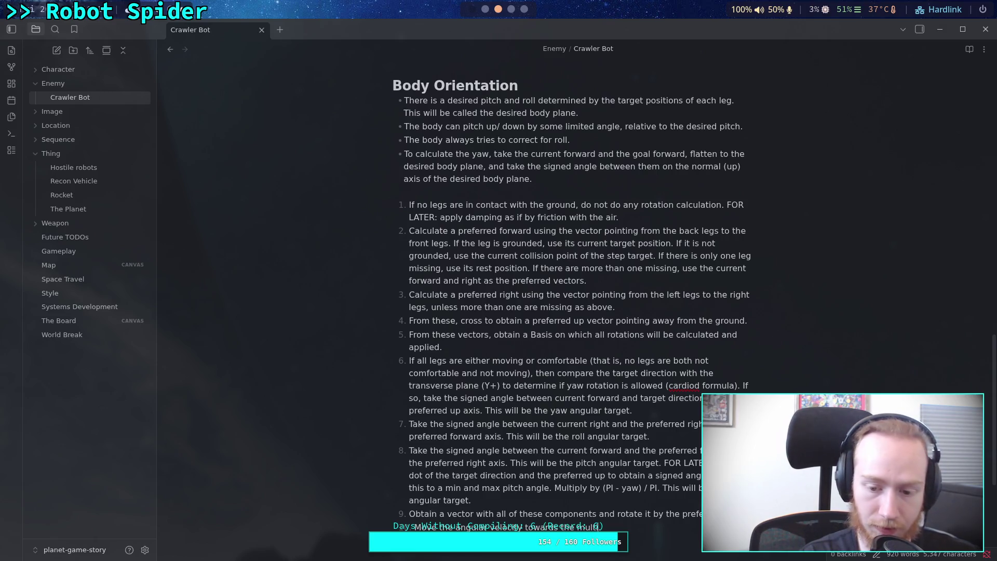
text(plied vector.)
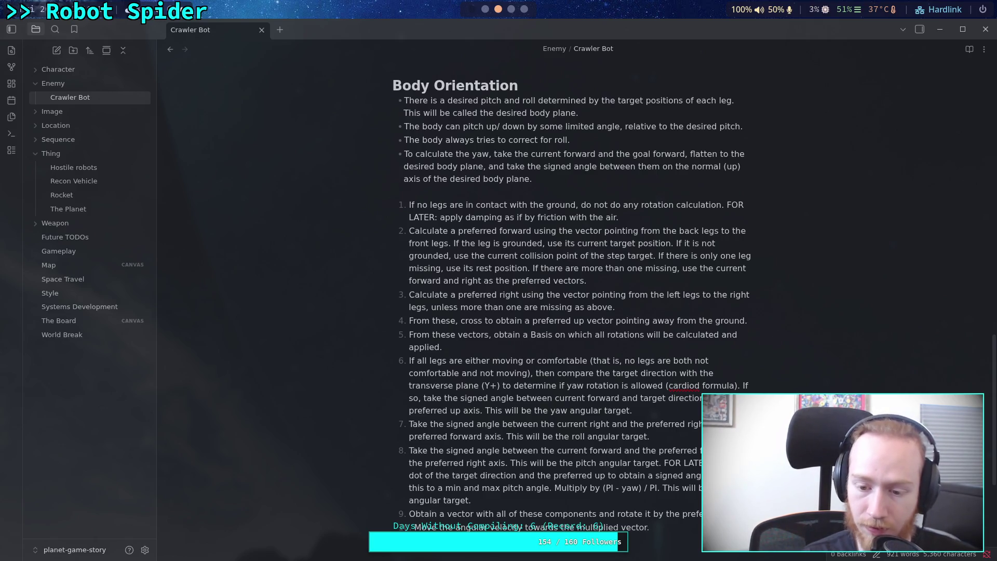
text( Mult)
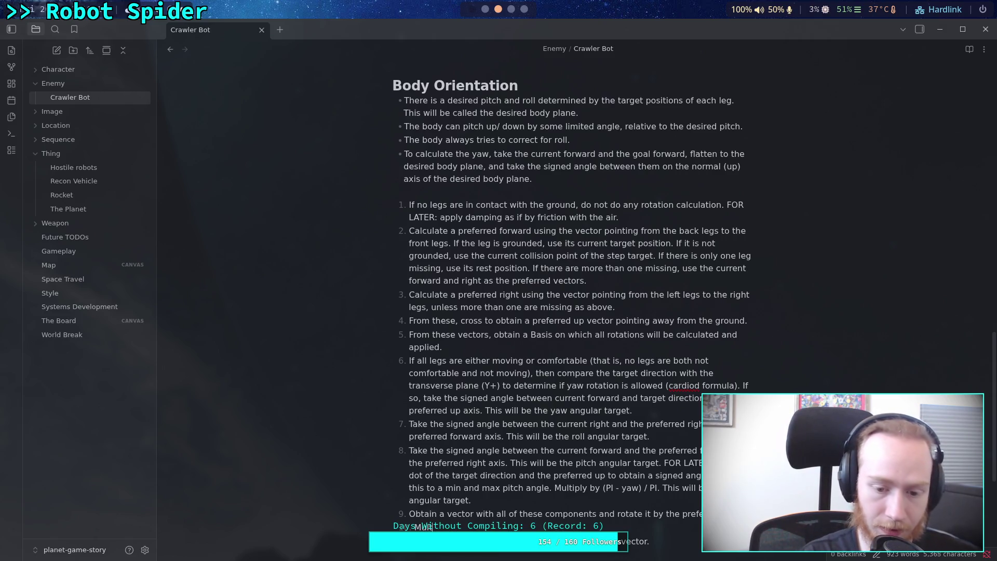
text(ipl)
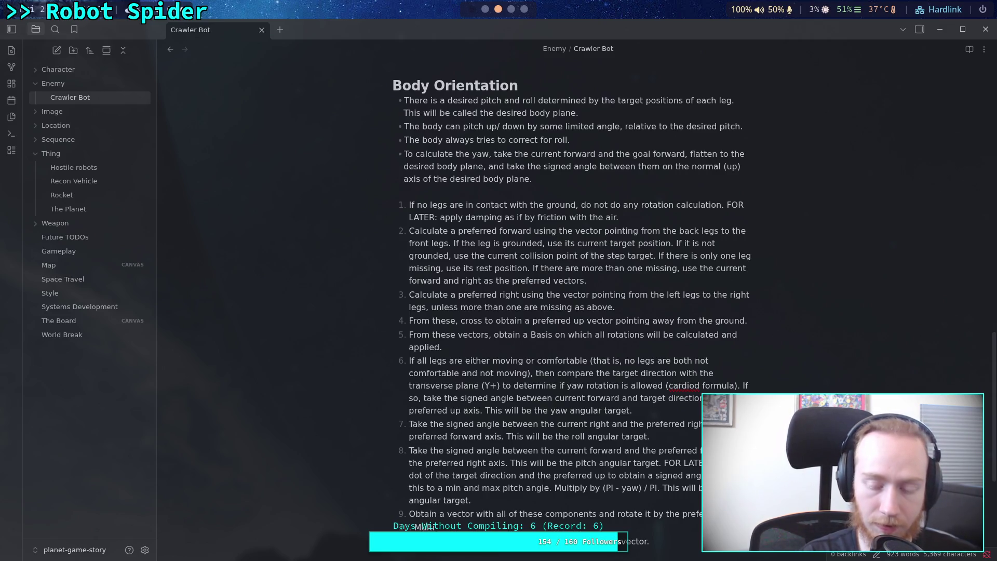
text(y )
text(enti)
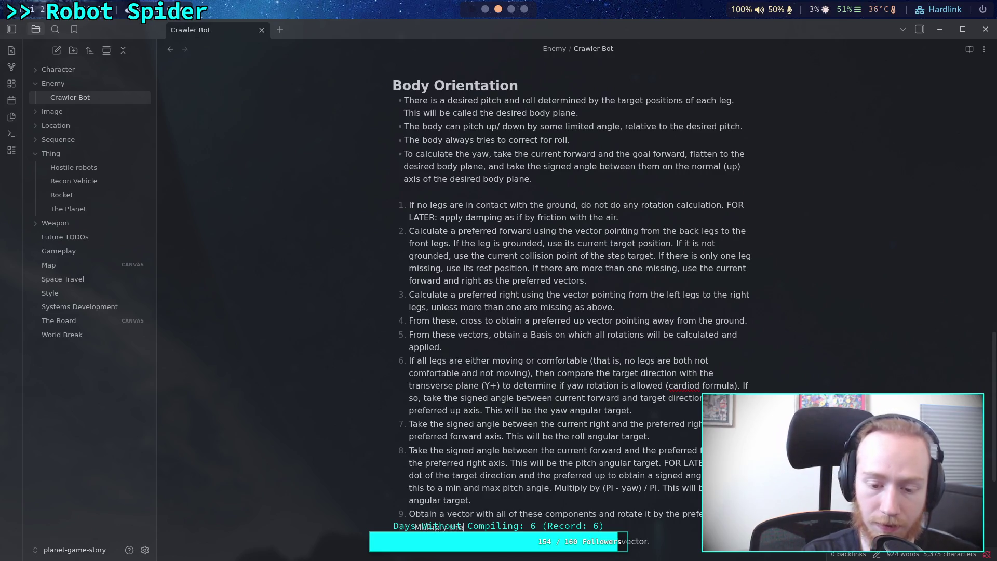
key(BackSpace)
key(BackSpace)
key(BackSpace)
key(BackSpace)
key(BackSpace)
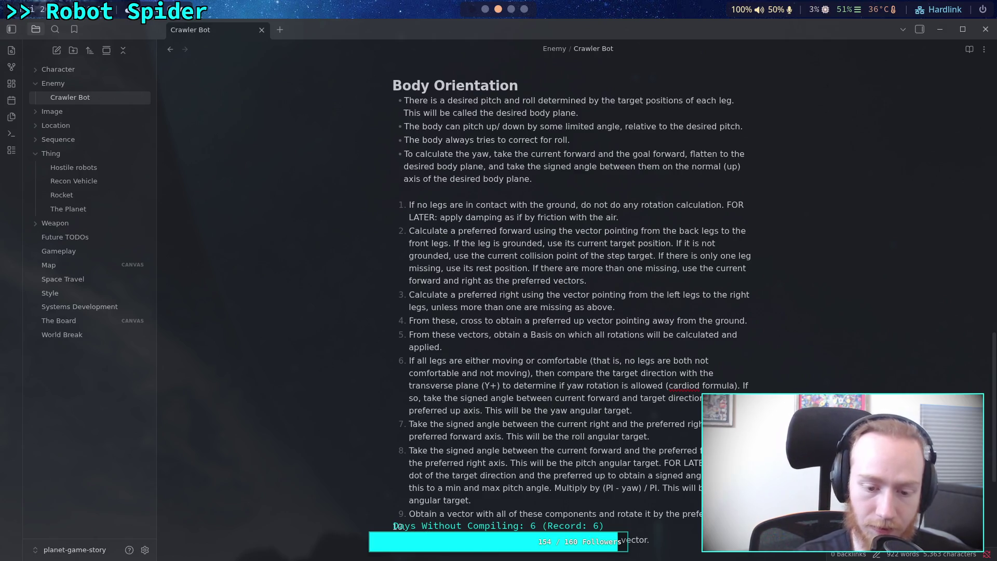
key(BackSpace)
key(BackSpace)
key(BackSpace)
- Replace 'multiplied' with 'rotated' and extend the final step's sentence past its period
double_click(586, 528)
text(rotated)
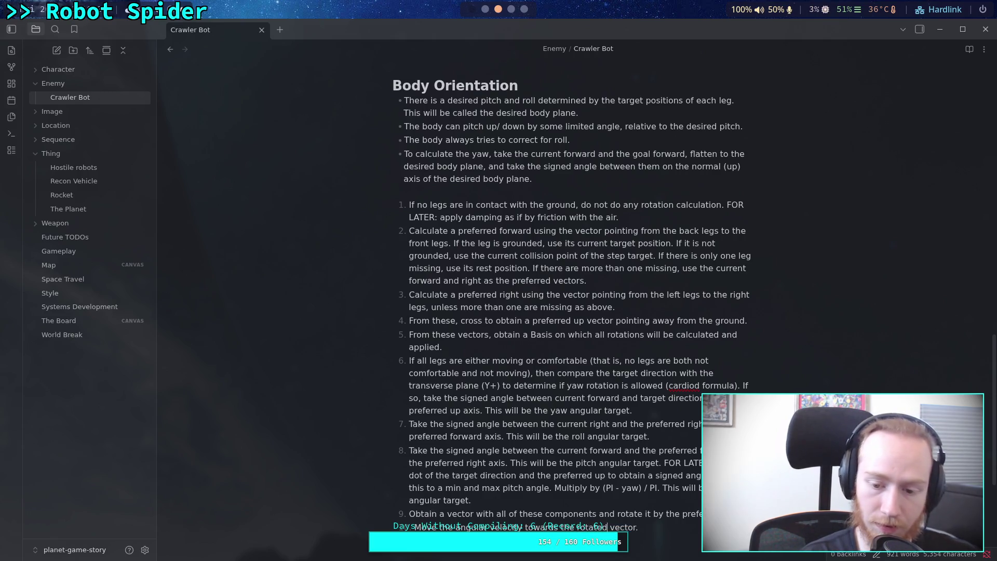
click(674, 526)
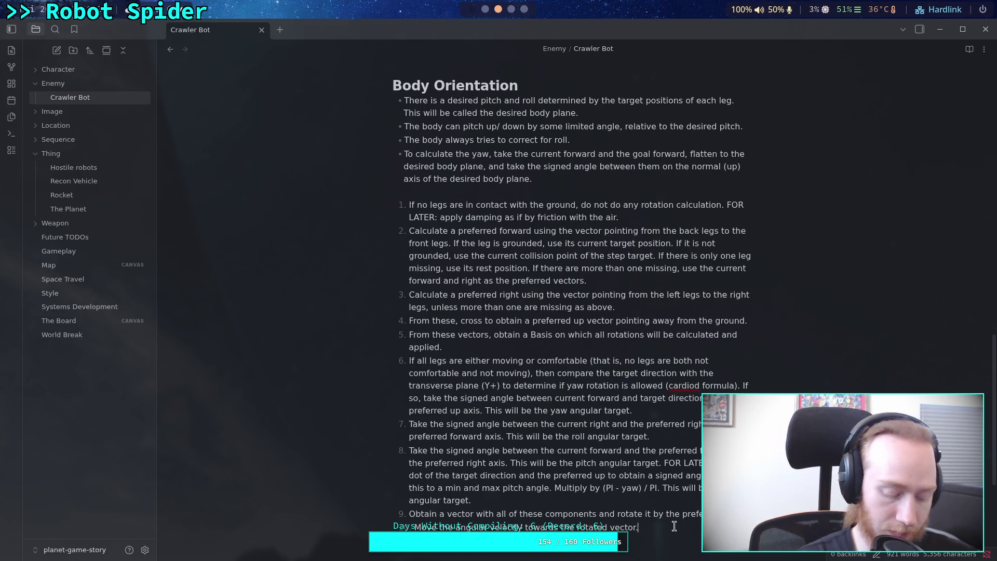
key(BackSpace)
text(, )
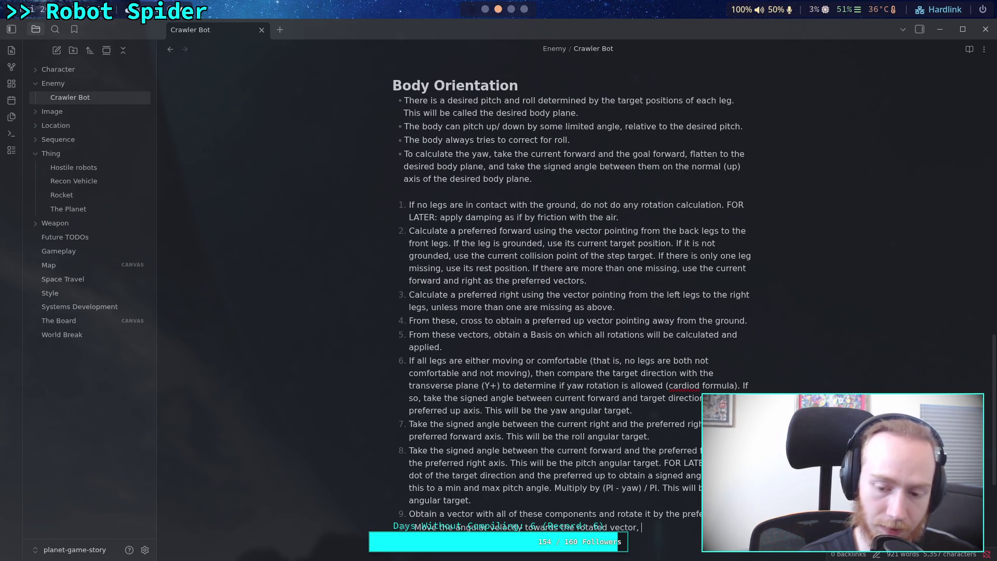
text(using an accel)
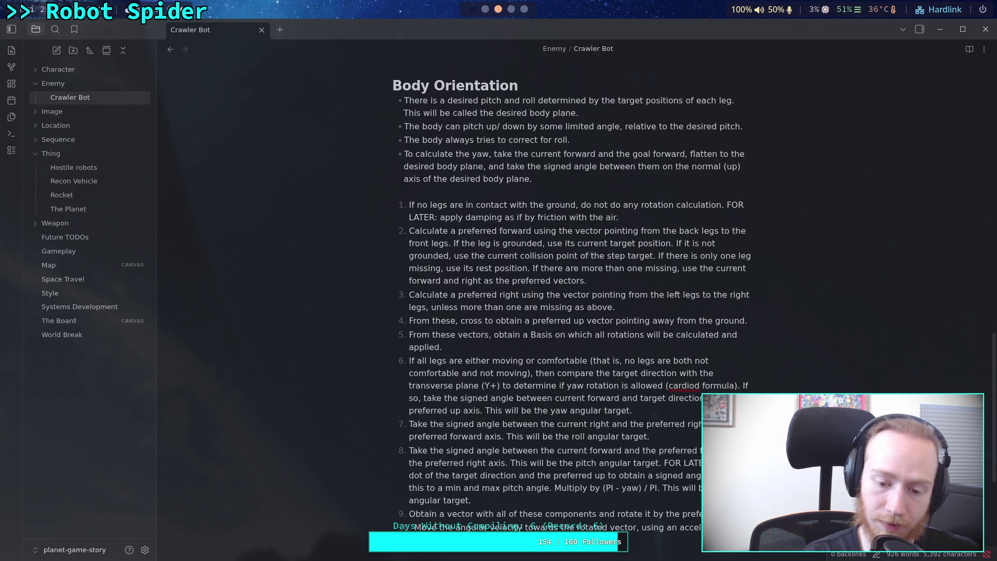
key(BackSpace)
key(BackSpace)
key(BackSpace)
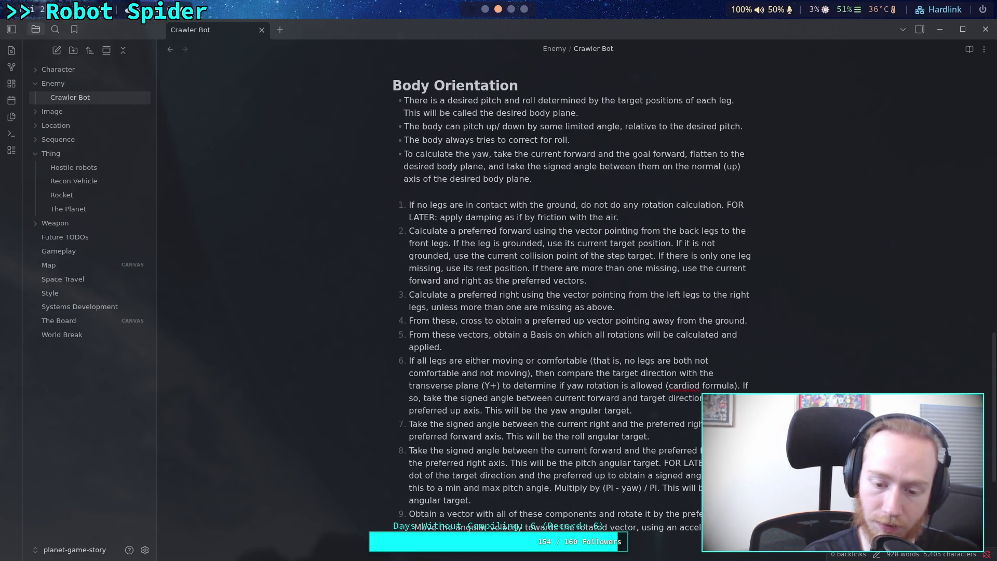
text(to)
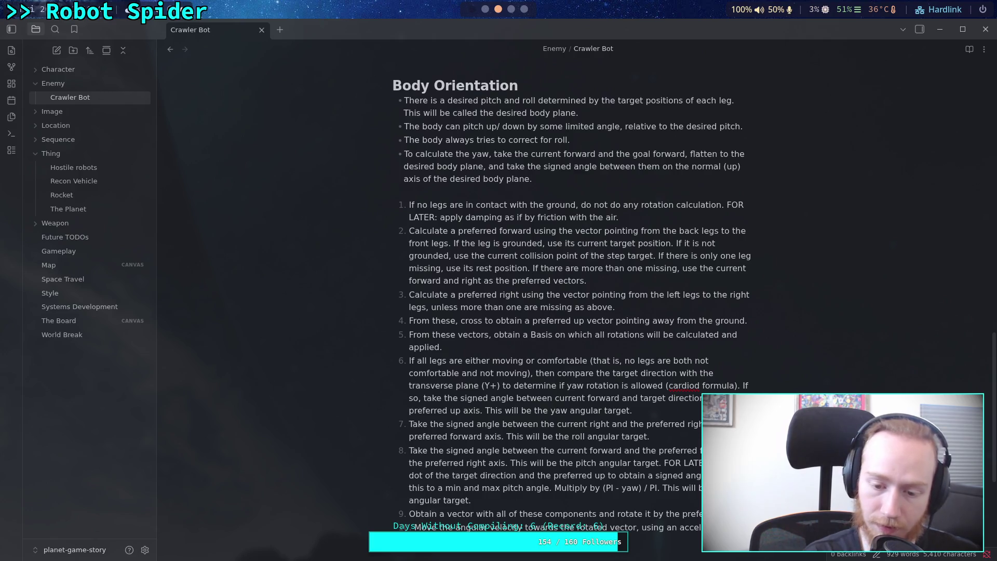
text(ation)
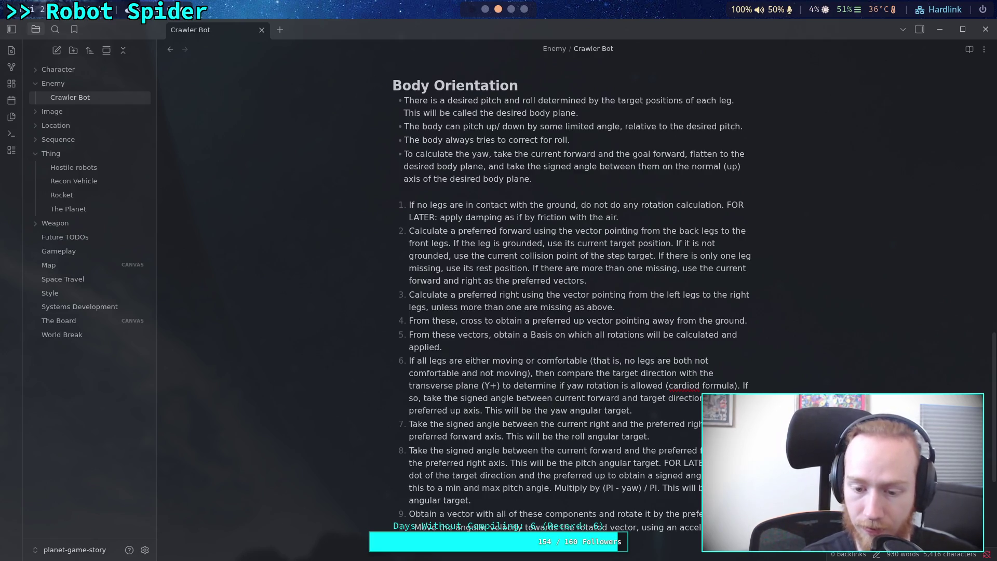
scroll(571, 312, down, 2)
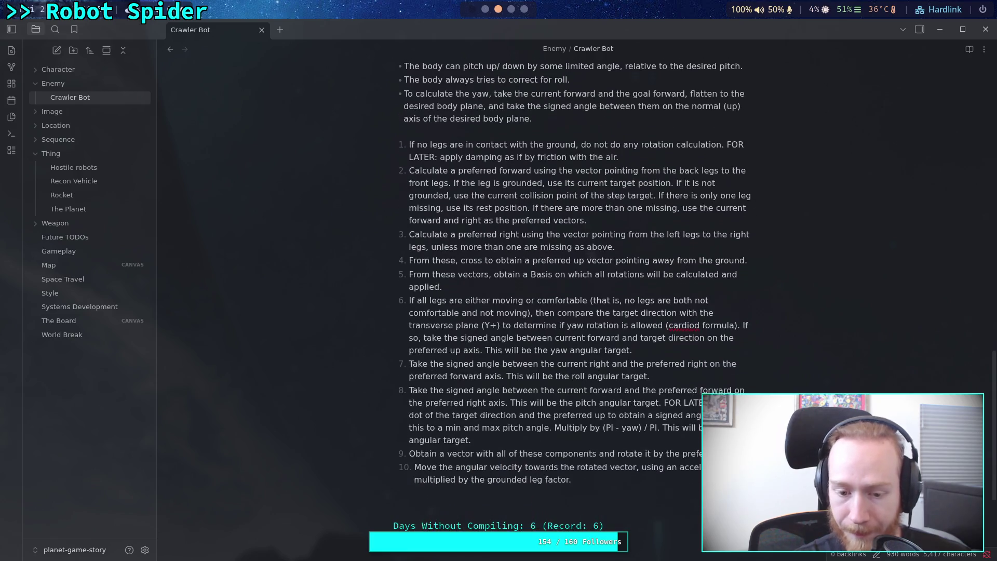
- Insert a new step 10 before the angular-velocity step, trimming the 'Multiply the v' draft
key(Return)
text(Mult)
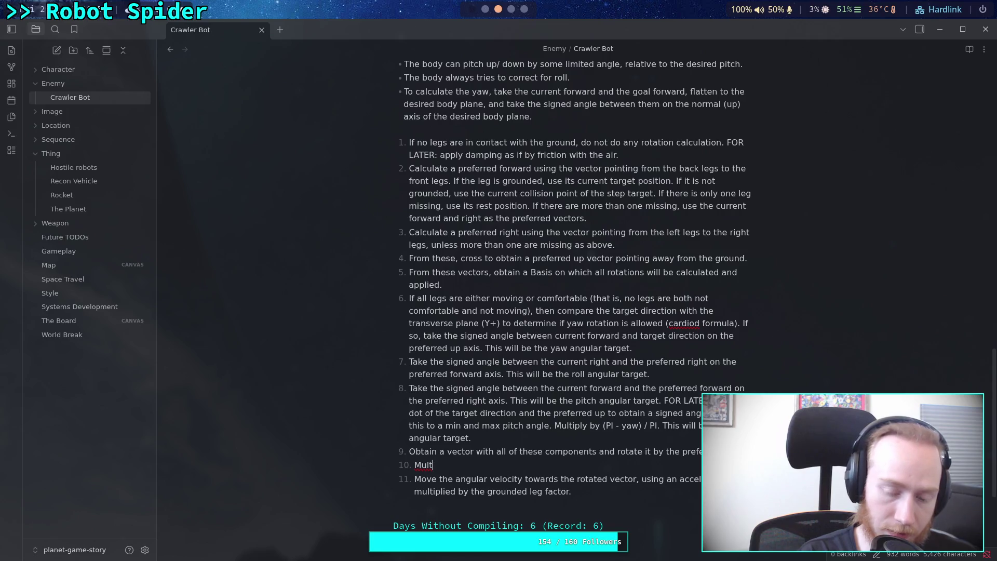
text(iply the v)
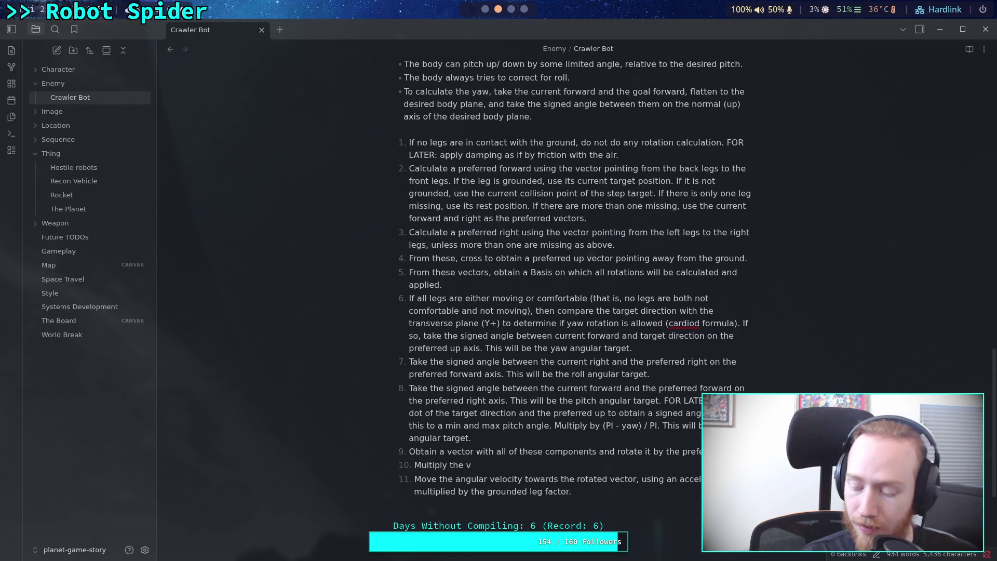
key(BackSpace)
key(BackSpace)
key(BackSpace)
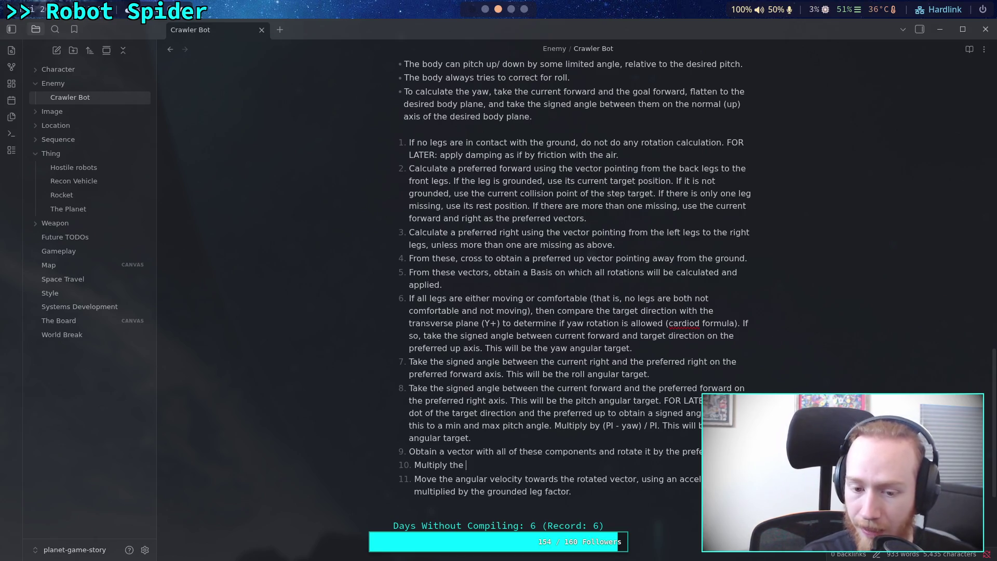
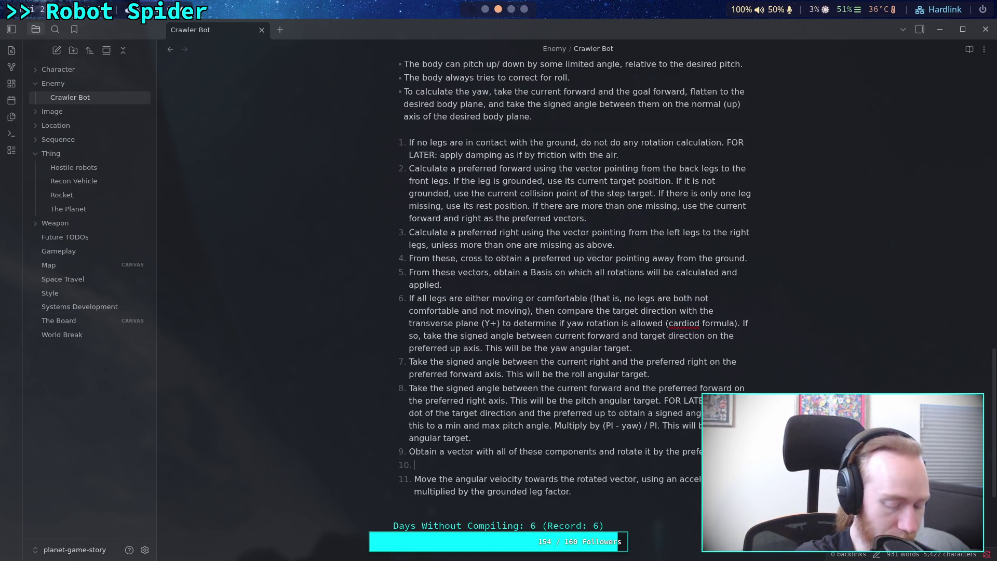
- Switch from the Crawler Bot rotation notes to the Krita drawing of leg-state dots
key(super+4)
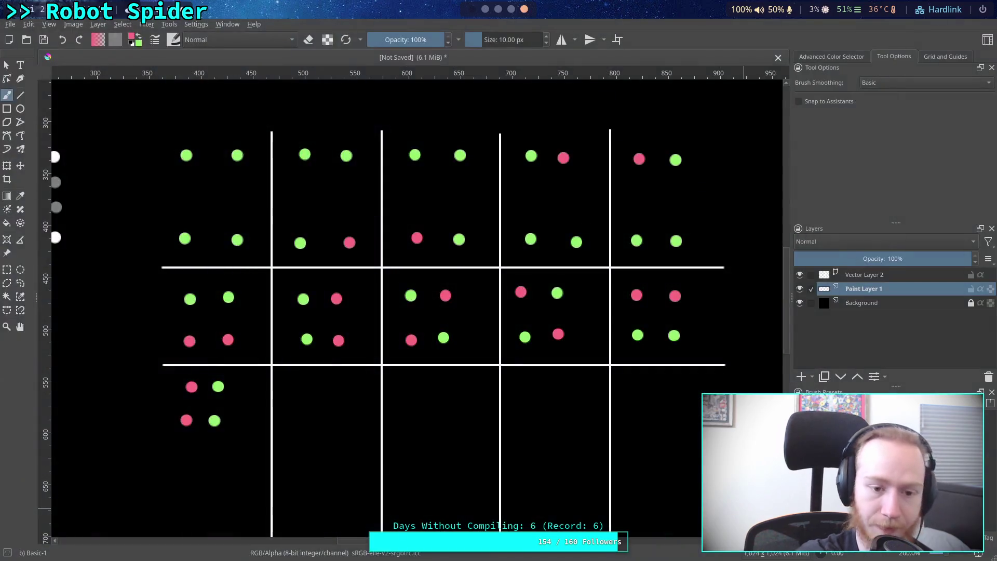
- Reset the paint colours to black and white and make white the painting colour
scroll(572, 155, up, 2)
scroll(356, 285, down, 5)
scroll(357, 285, left, 4)
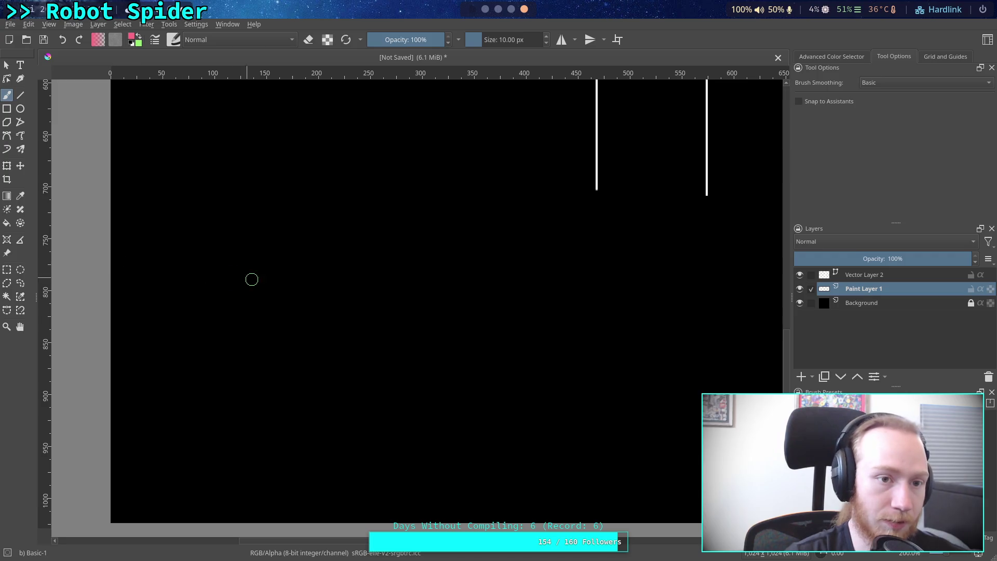
click(132, 37)
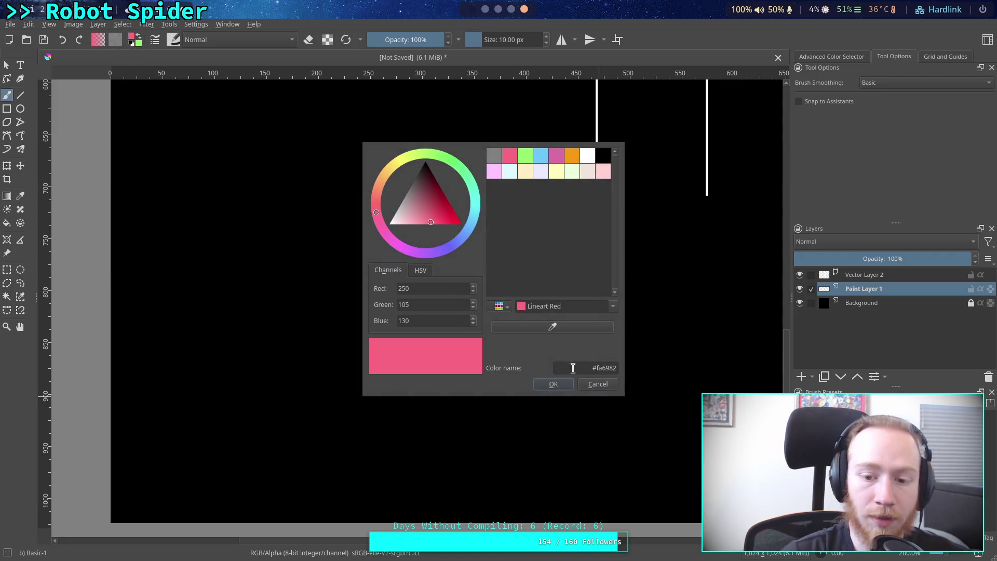
key(Escape)
key(d)
key(x)
- Set the brush size to 2 px in the quick brush palette
right_click(264, 300)
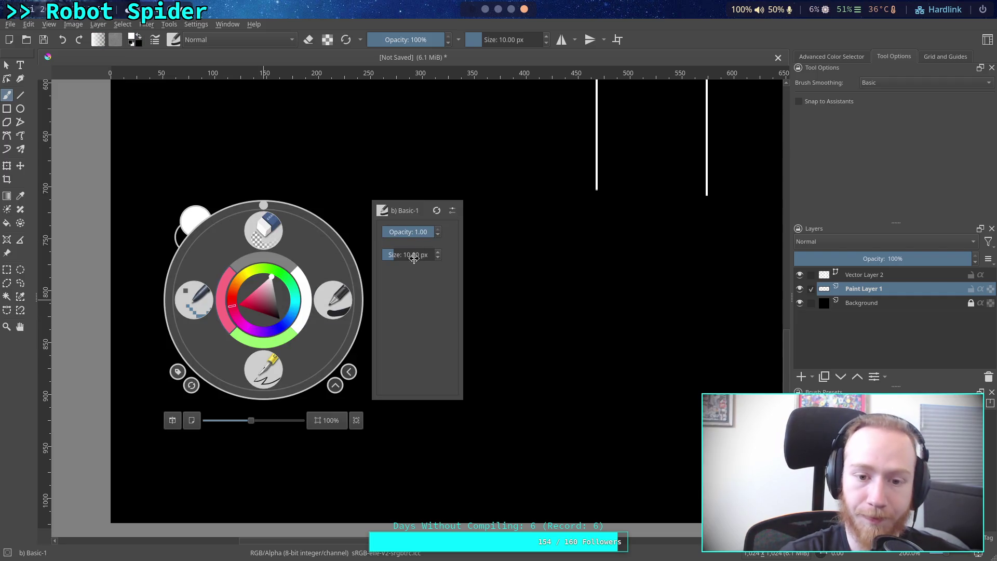
click(416, 255)
text(2)
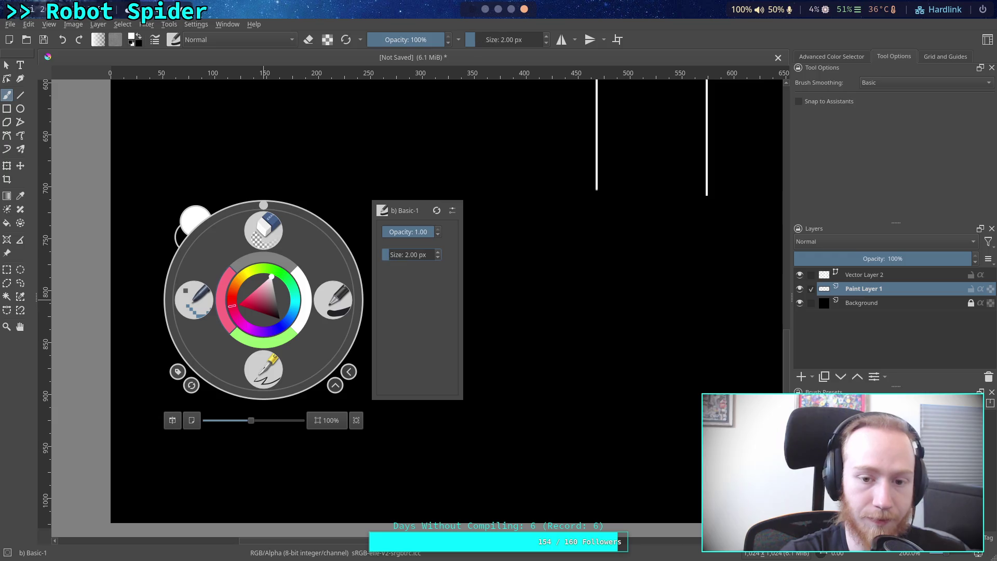
key(ctrl+plus)
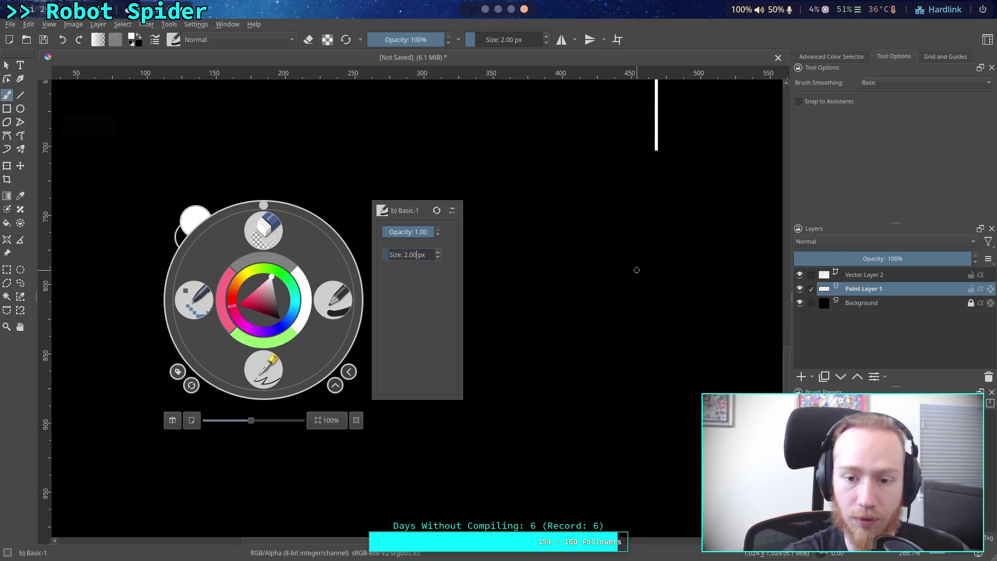
click(846, 555)
- Zoom out to 200%, pan to an empty canvas area, and select Vector Layer 2 and the Line tool
key(ctrl+minus)
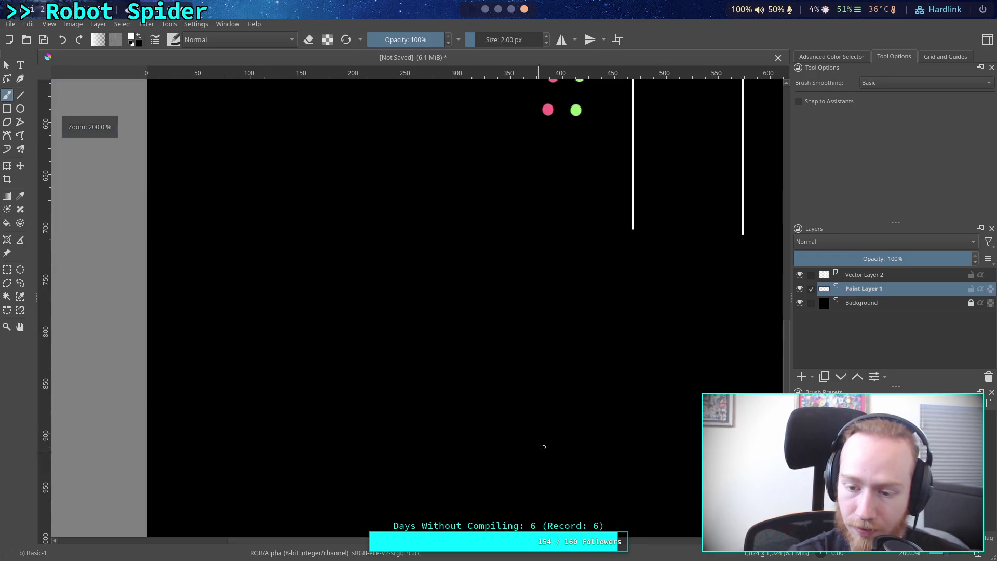
mouse_move(479, 372)
mouse_down()
mouse_move(394, 327)
mouse_move(372, 334)
mouse_up()
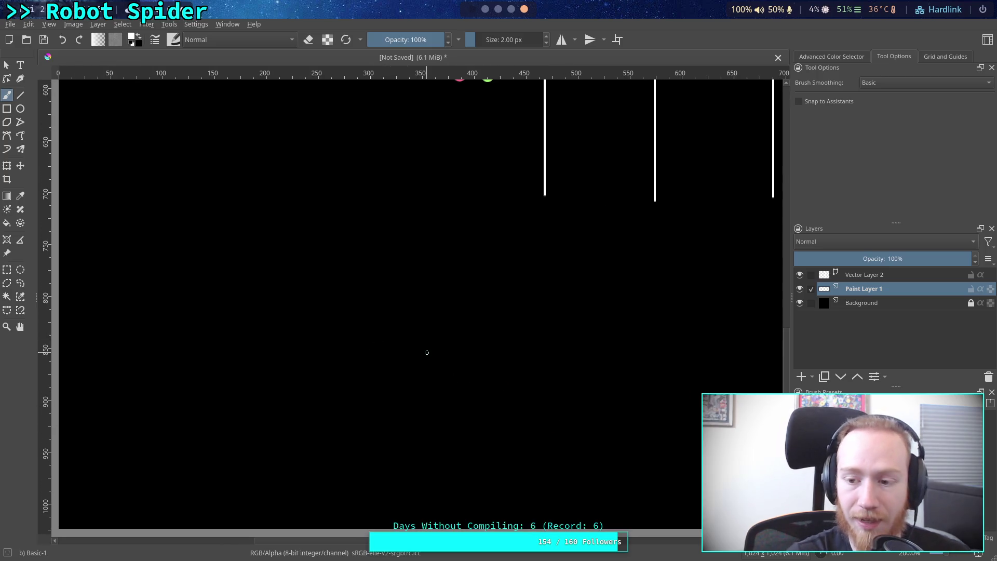
key(Page_Up)
click(20, 95)
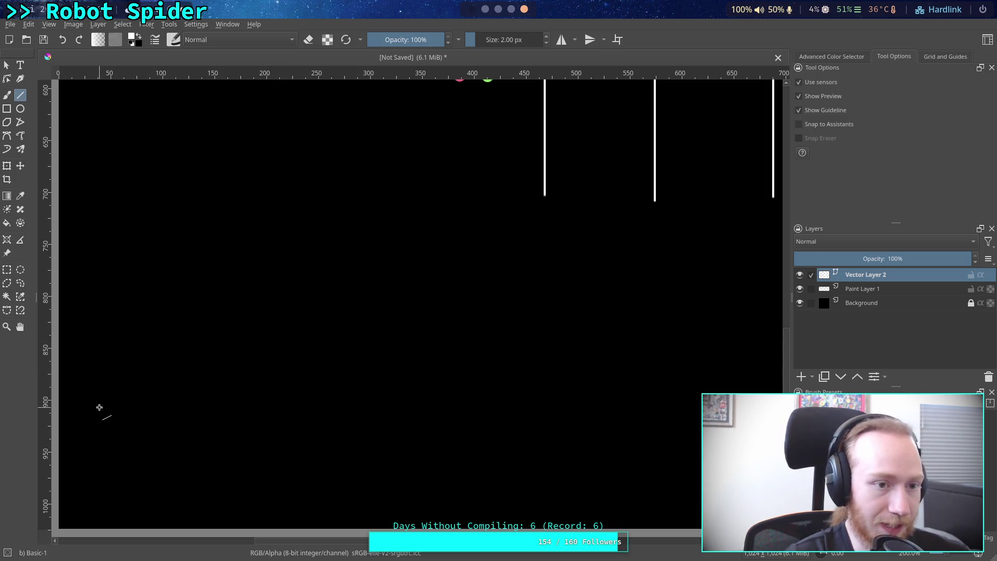
- Draw grey horizontal and vertical axes that cross near the bottom of the canvas
click(134, 41)
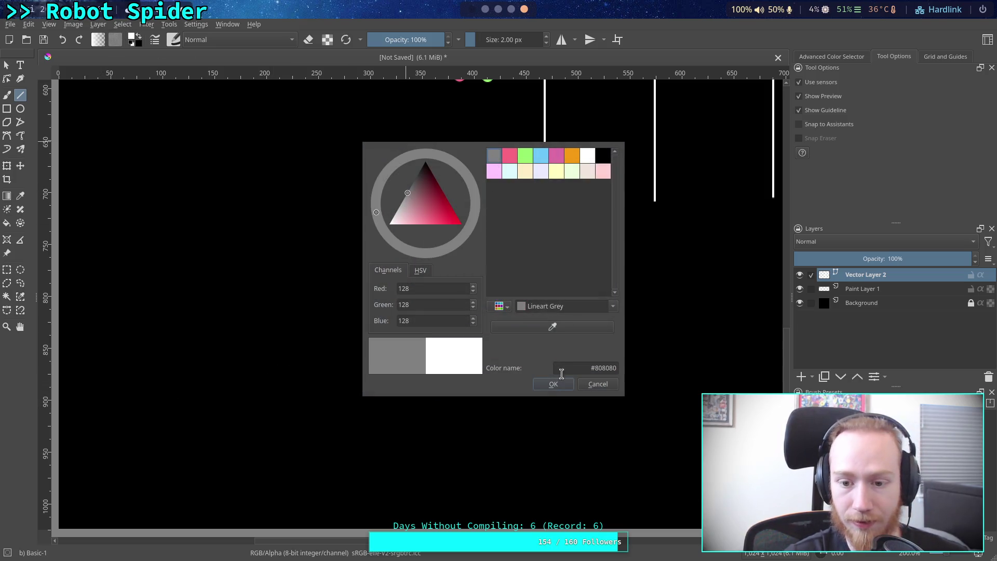
click(556, 383)
drag(90, 441, 448, 442)
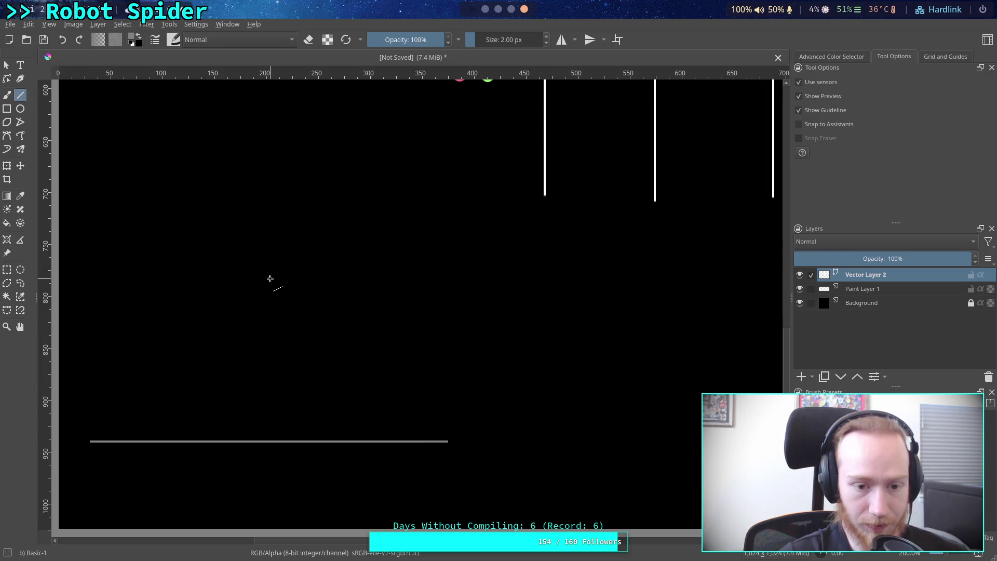
drag(269, 266, 269, 473)
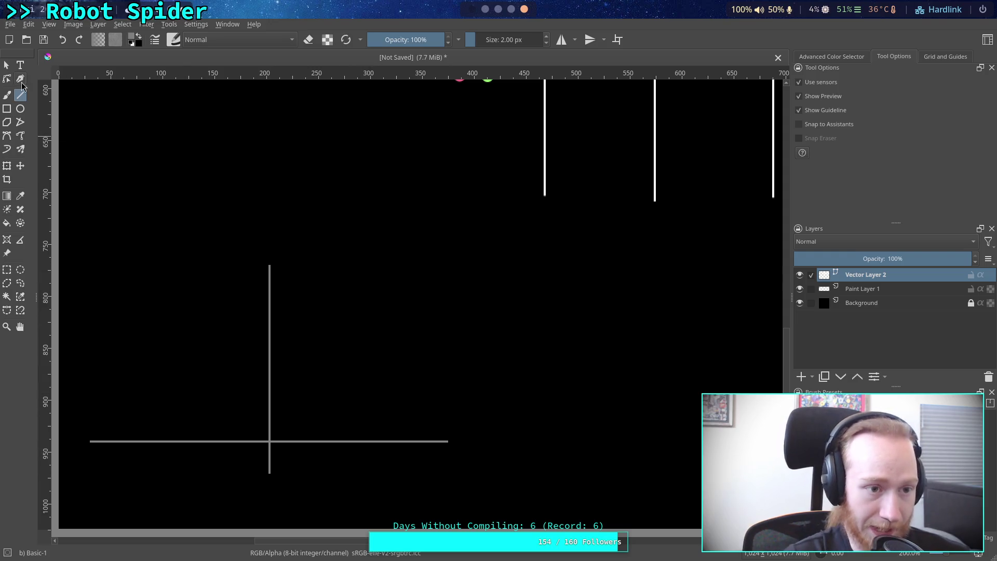
- Draw a light blue line rising up-right from the axes' crossing
click(133, 37)
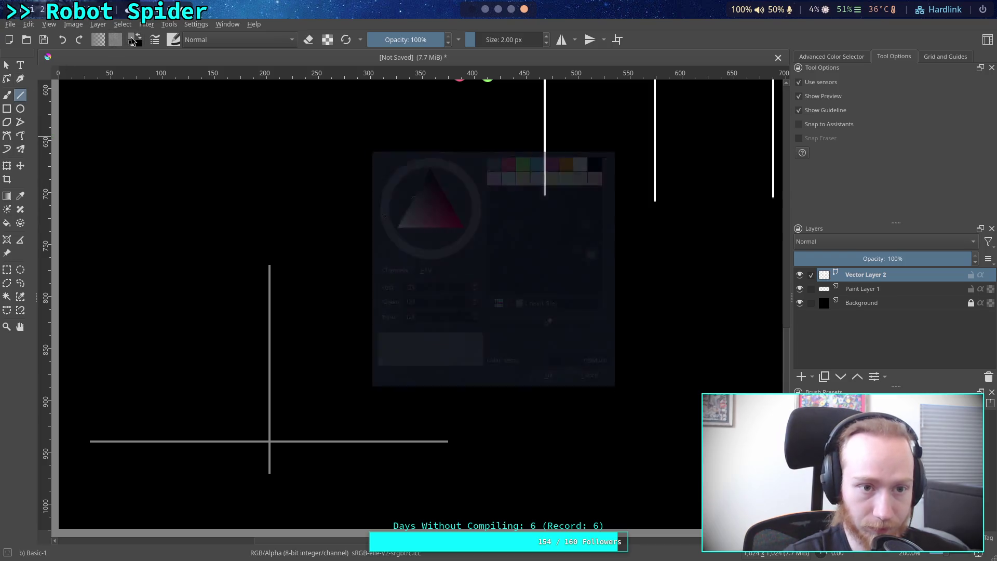
click(540, 156)
click(552, 384)
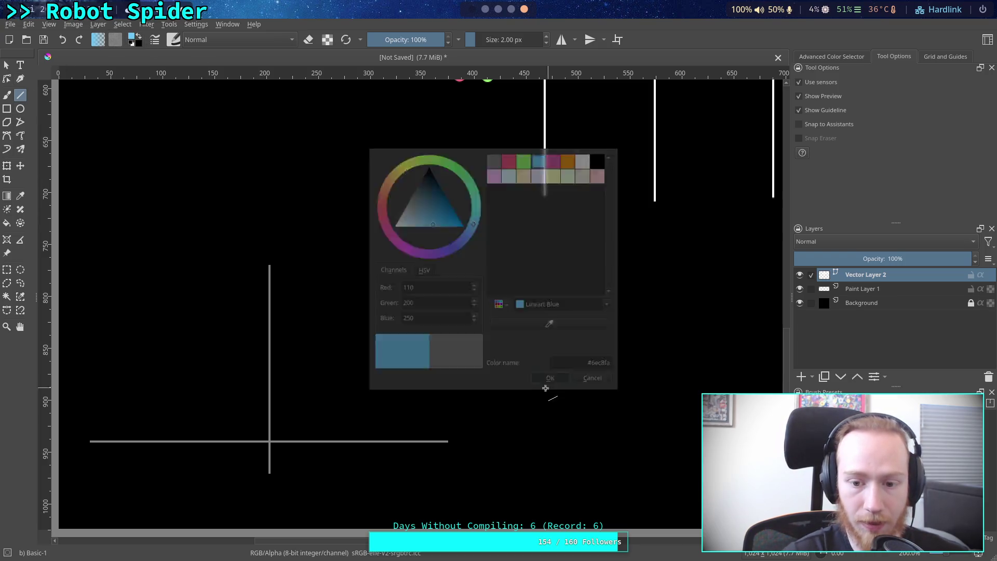
mouse_move(270, 442)
mouse_down()
mouse_move(353, 267)
mouse_move(368, 266)
mouse_up()
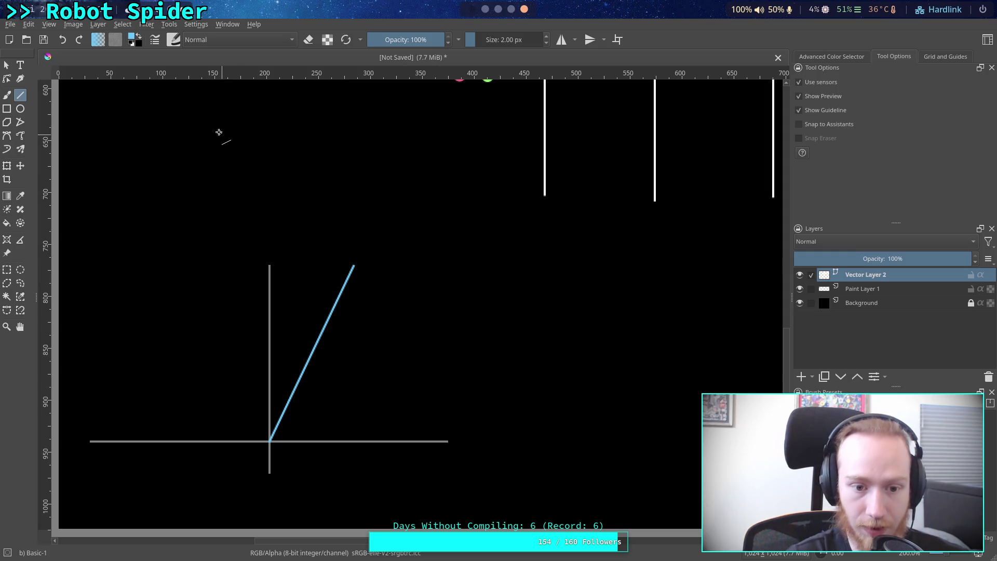
- Draw a green line rising from the axes' crossing
click(138, 38)
click(139, 40)
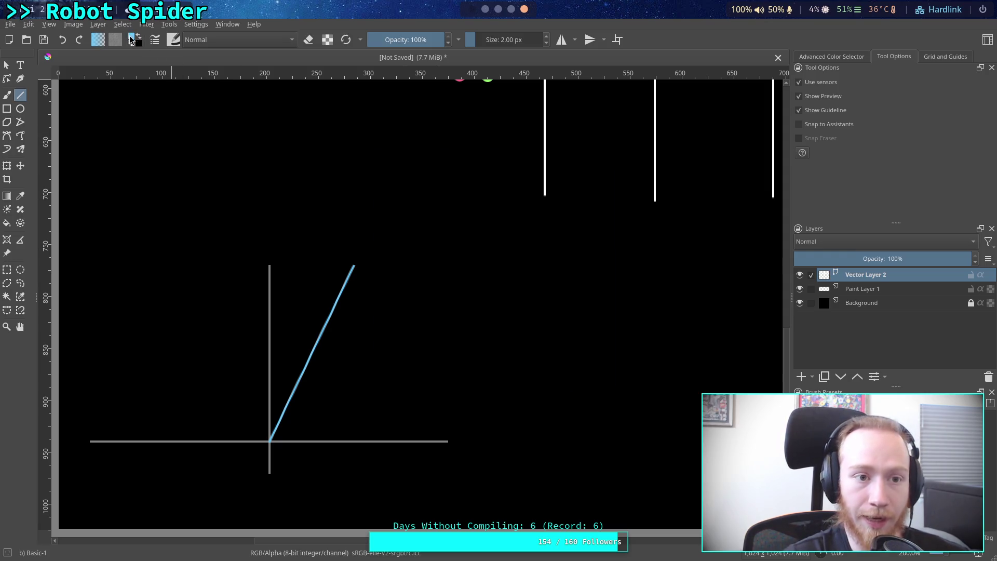
click(132, 37)
click(525, 155)
click(554, 383)
mouse_move(270, 441)
mouse_down()
mouse_move(289, 440)
mouse_move(429, 275)
mouse_move(399, 289)
mouse_up()
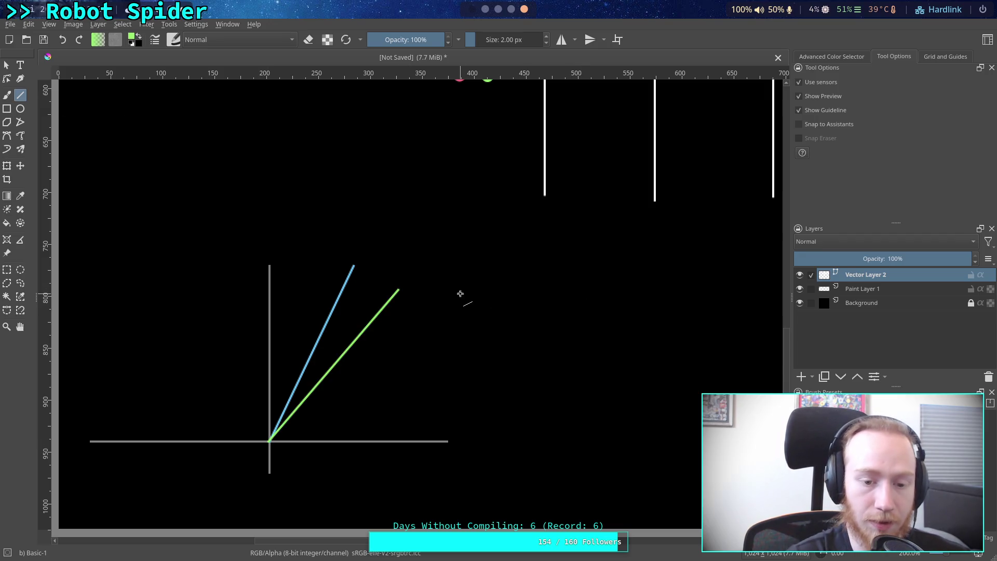
click(131, 40)
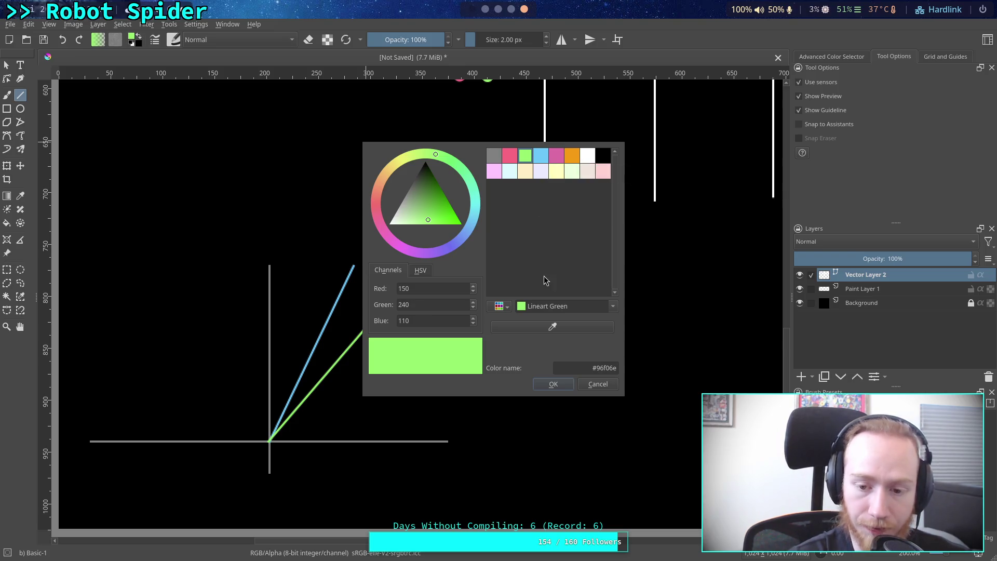
click(612, 387)
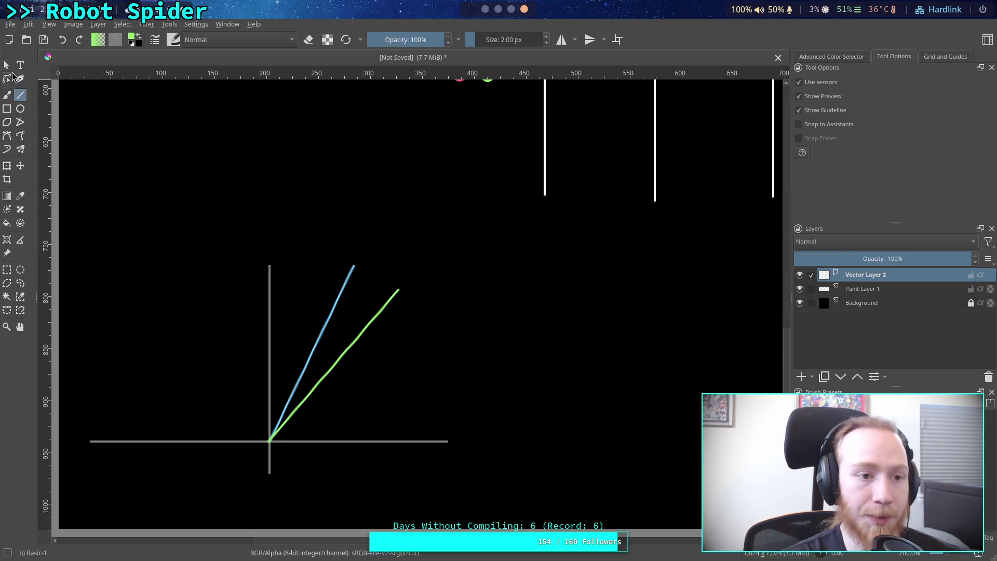
- Drag the line endpoints so the blue line is shallower and the green line steeper
click(6, 65)
click(350, 274)
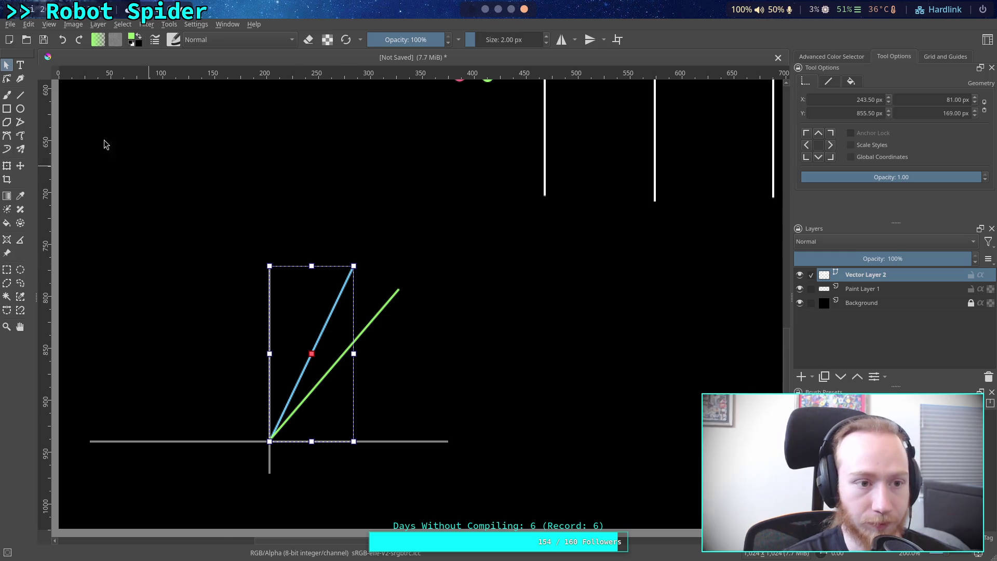
click(7, 79)
drag(355, 267, 427, 363)
drag(397, 292, 363, 291)
drag(429, 364, 426, 358)
click(7, 64)
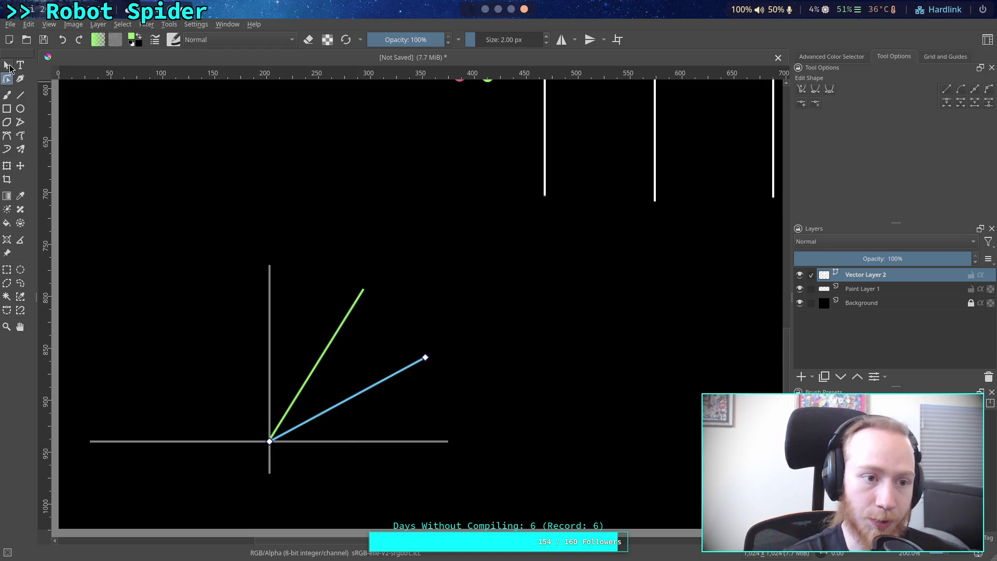
click(269, 180)
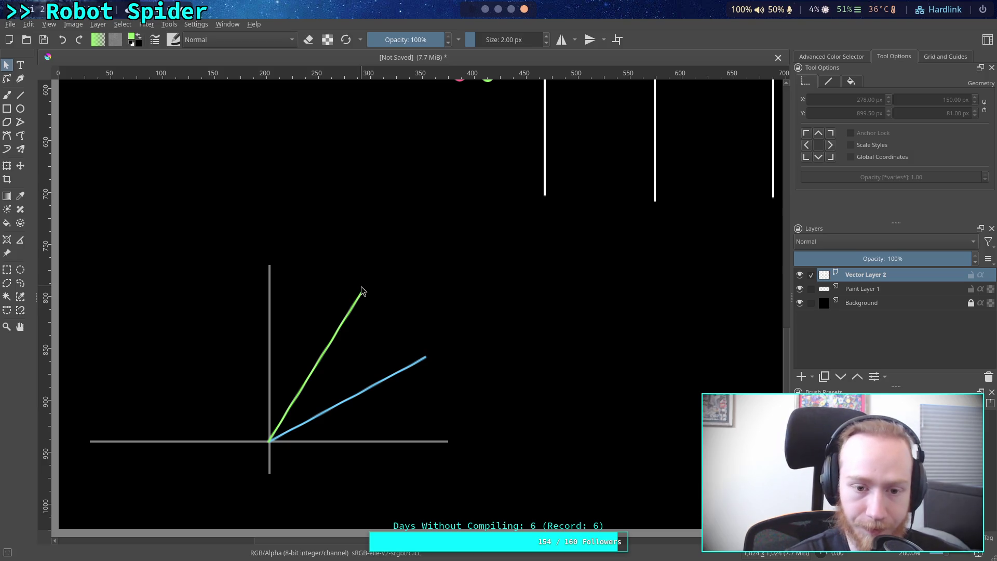
drag(361, 288, 363, 290)
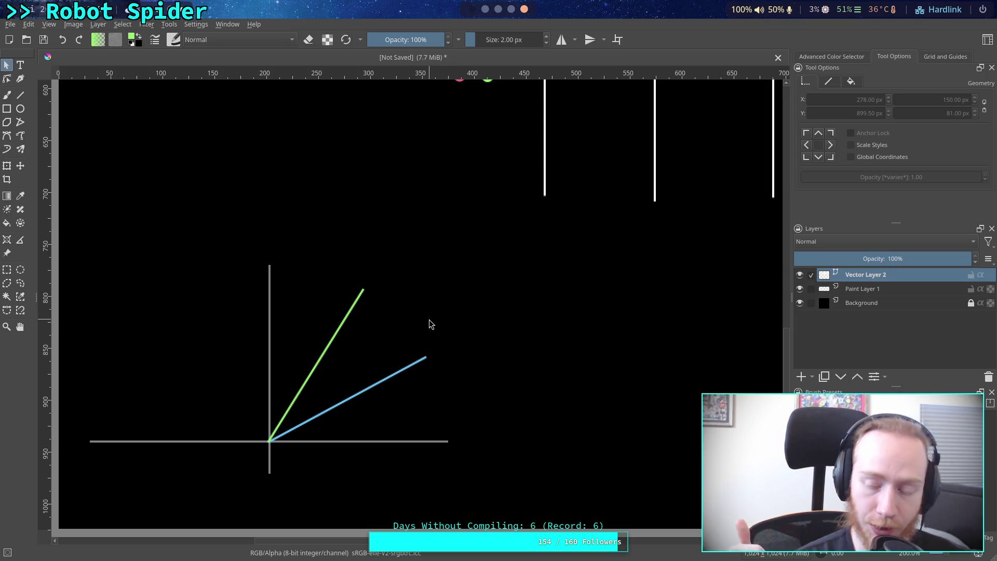
key(v)
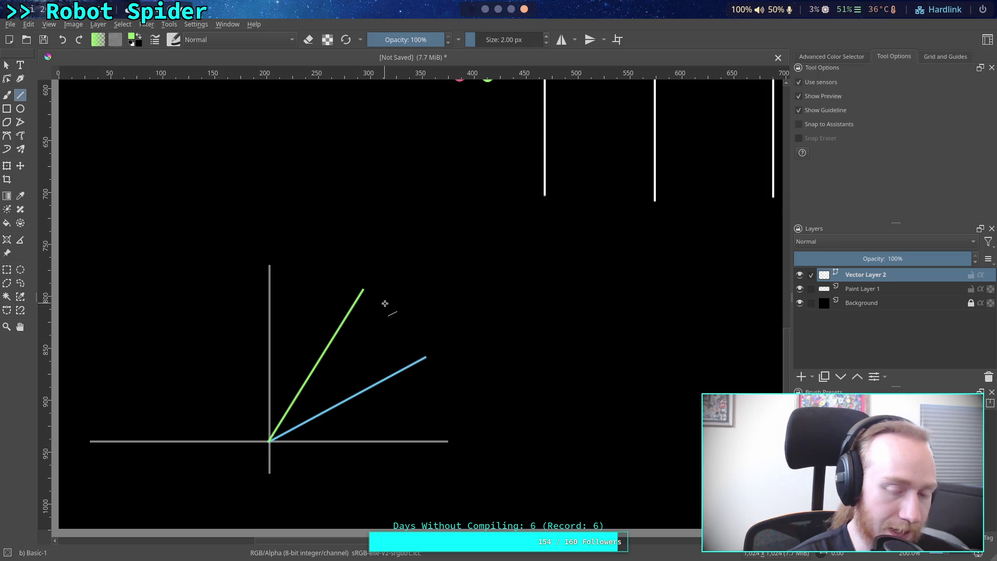
- Draw trial lines joining the blue and green line ends, discard them, and select the Freehand Brush
drag(365, 291, 425, 359)
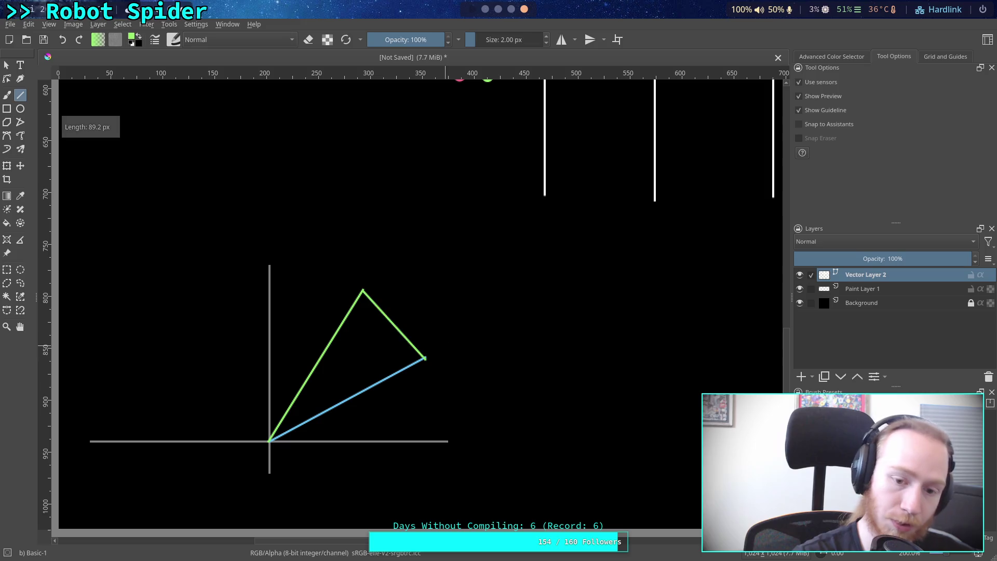
key(ctrl+z)
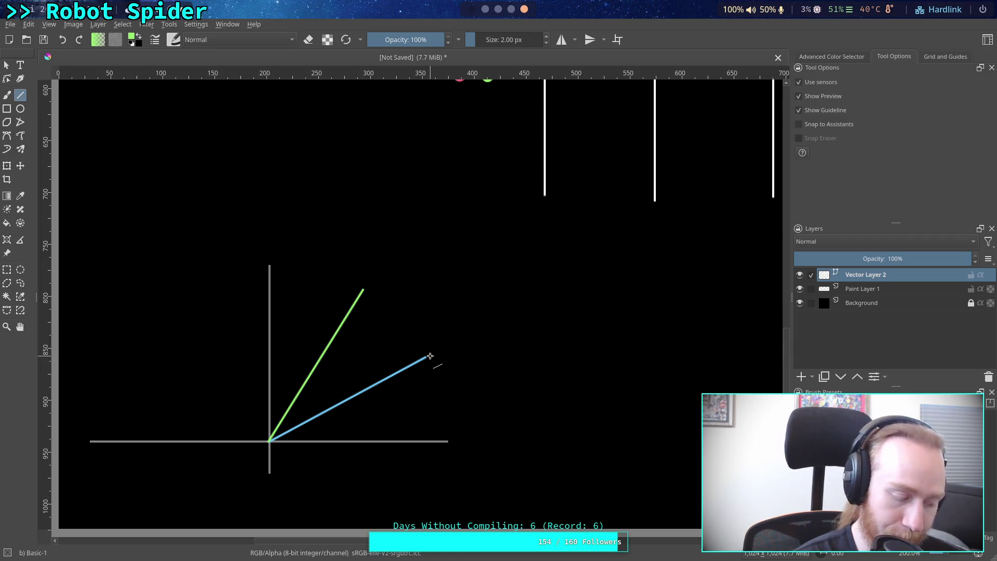
drag(430, 356, 301, 237)
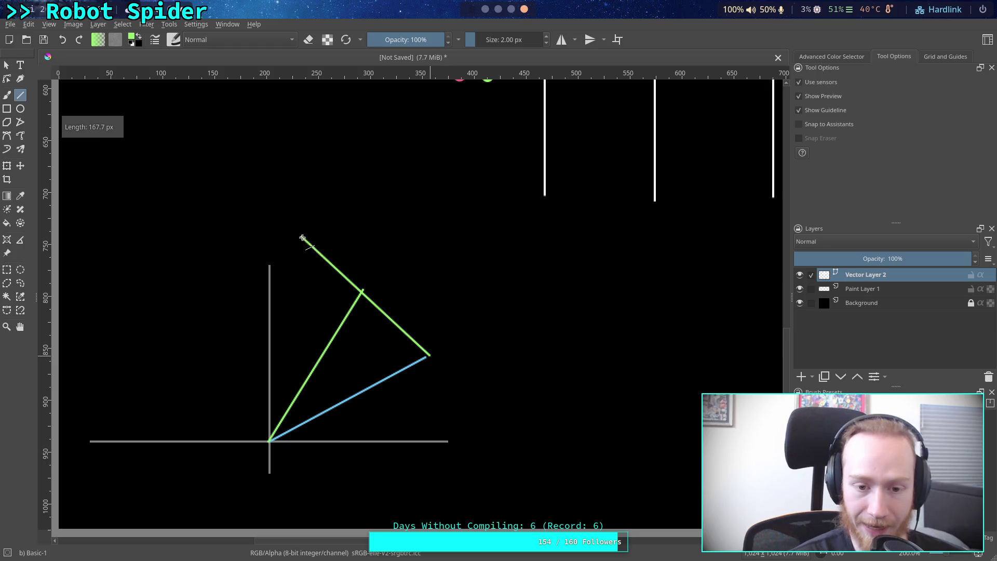
key(Escape)
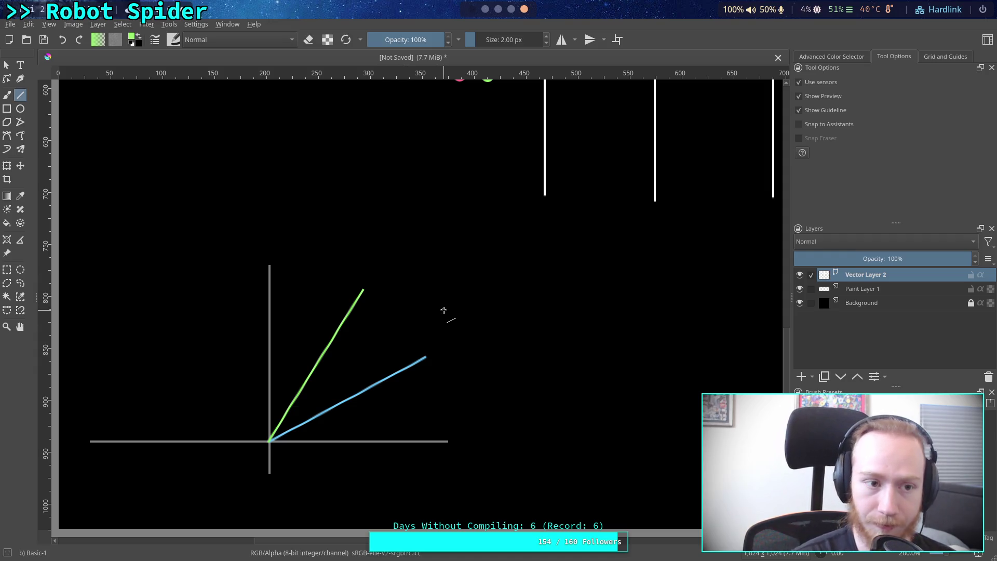
click(10, 96)
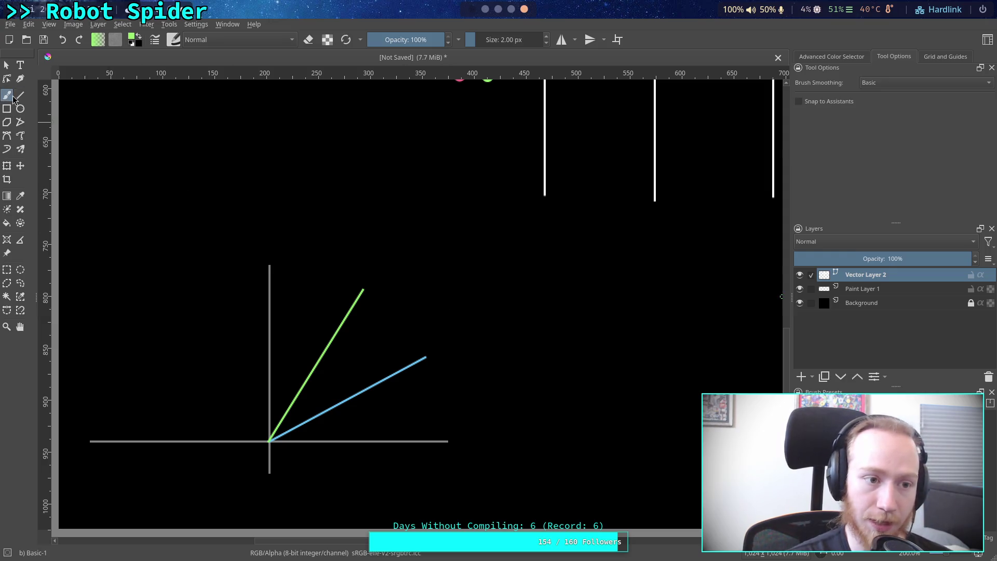
- On Paint Layer 1, handwrite 30 beside the green line's tip and try an arc between the line ends
click(407, 309)
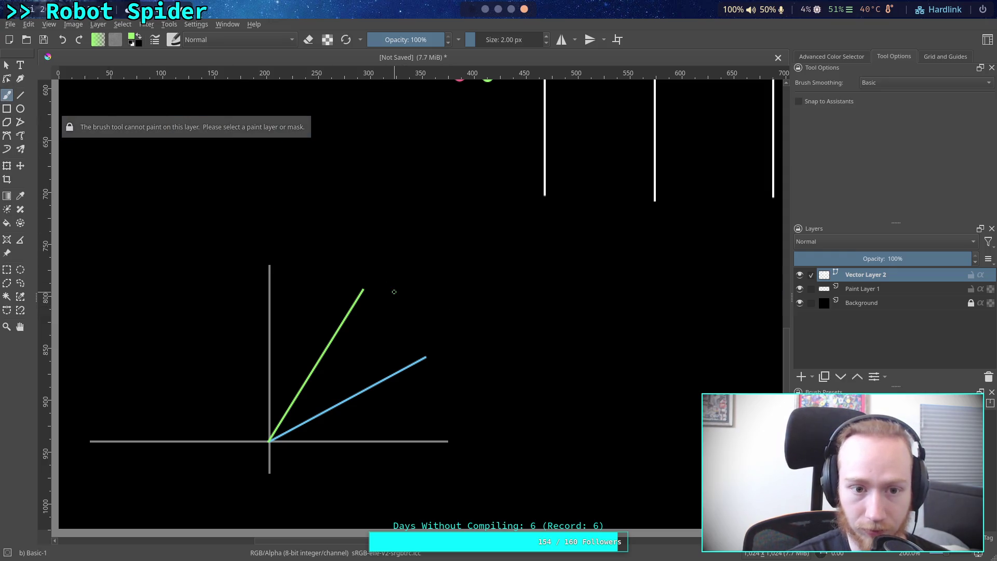
click(872, 290)
mouse_move(378, 292)
mouse_down()
mouse_move(400, 301)
mouse_move(384, 311)
mouse_up()
key(ctrl+z)
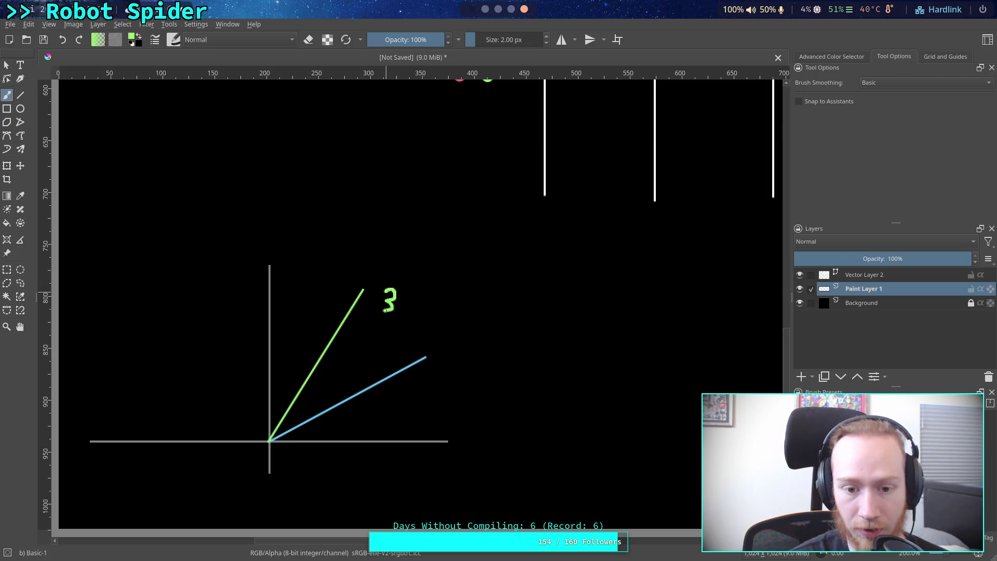
key(ctrl+z)
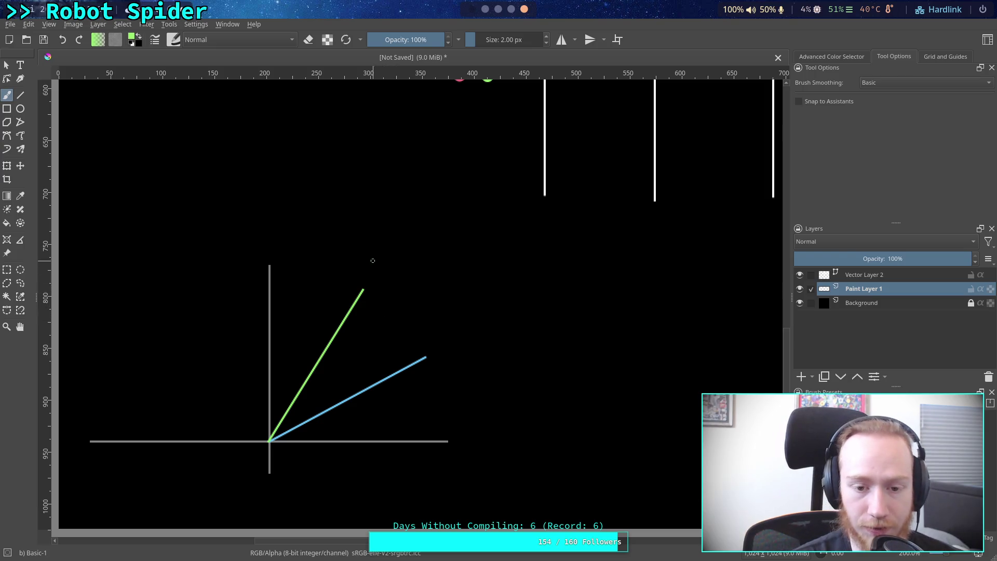
mouse_move(369, 246)
mouse_down()
mouse_move(366, 270)
mouse_move(389, 252)
mouse_move(375, 269)
mouse_move(400, 257)
mouse_move(394, 271)
mouse_move(396, 250)
mouse_move(393, 267)
mouse_move(416, 246)
mouse_move(390, 268)
mouse_move(413, 267)
mouse_move(410, 247)
mouse_up()
key(ctrl+z)
key(ctrl+z)
key(ctrl+z)
key(ctrl+z)
key(ctrl+z)
key(ctrl+z)
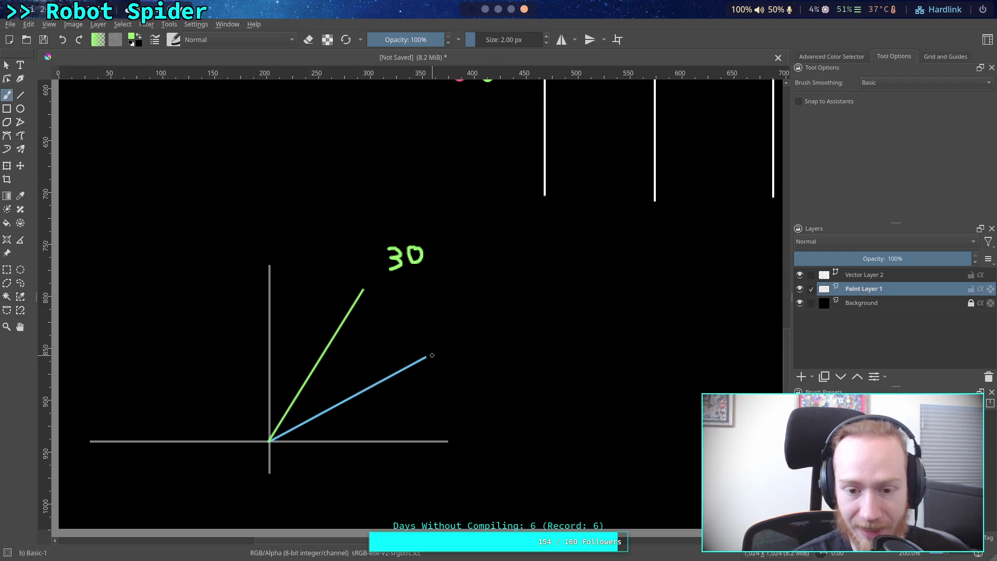
drag(427, 352, 358, 289)
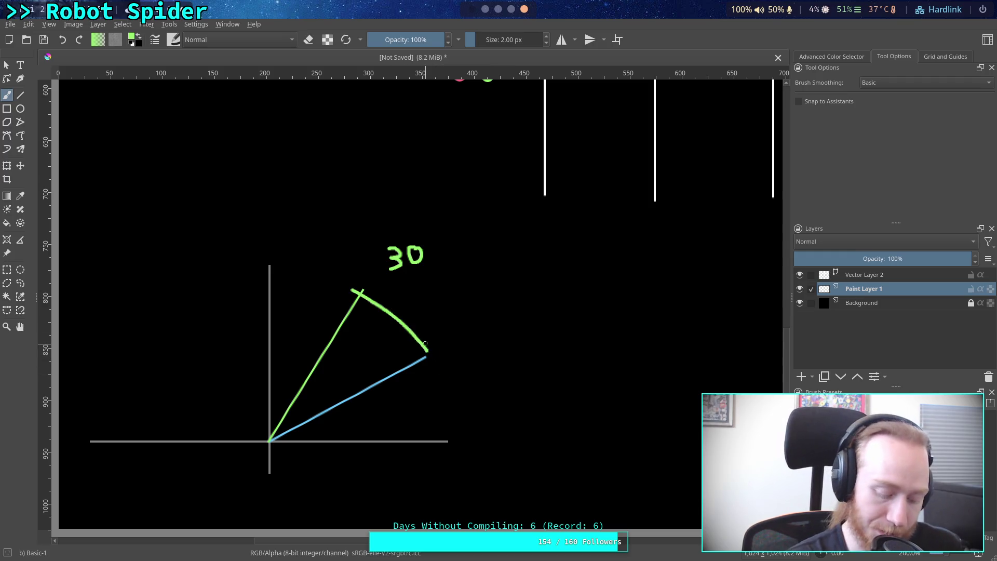
key(ctrl+z)
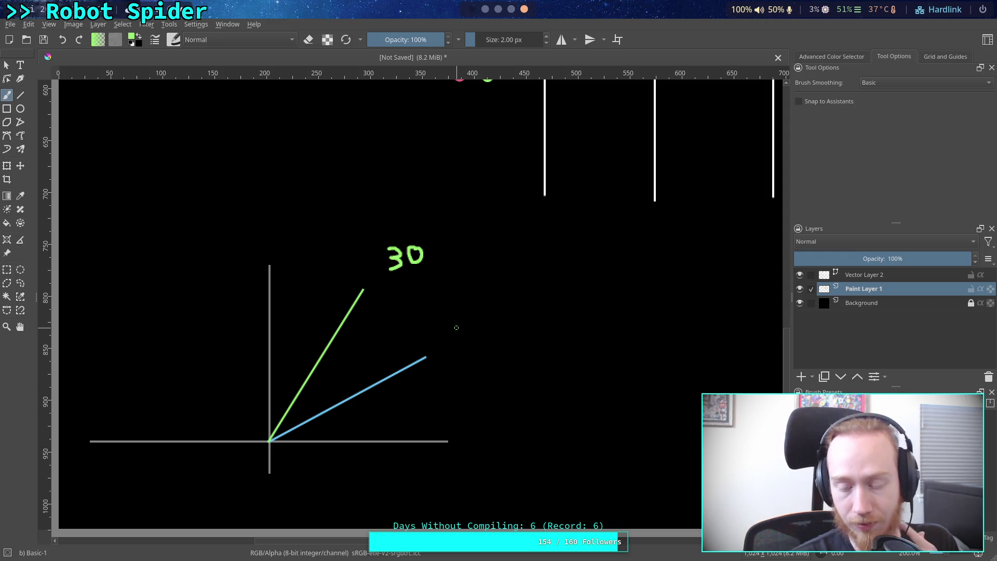
- Extend the 30 label with a slash and a t to read 30/t
scroll(467, 326, up, 1)
scroll(462, 320, down, 1)
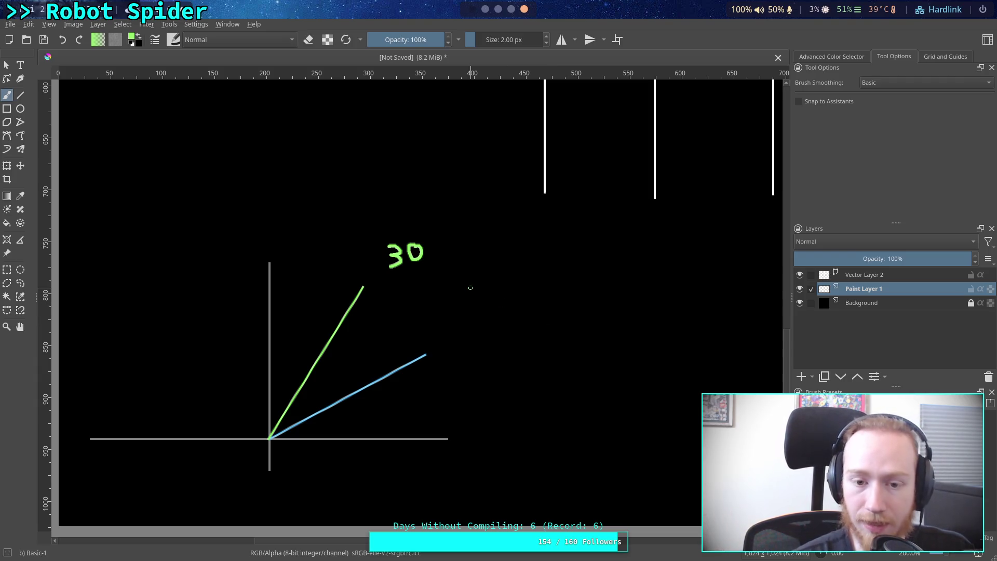
drag(415, 278, 437, 259)
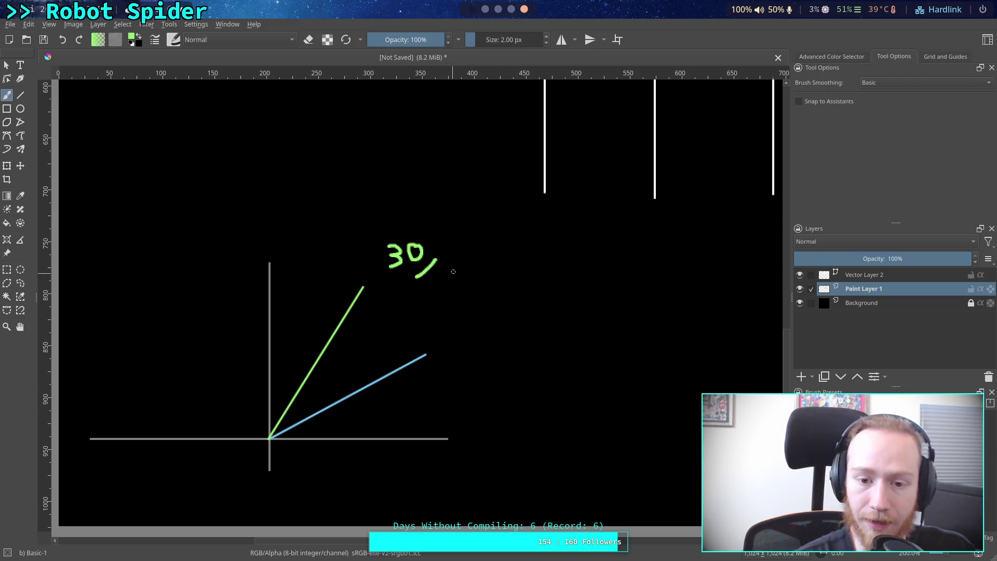
mouse_move(443, 267)
mouse_down()
mouse_move(445, 291)
mouse_move(453, 276)
mouse_up()
key(ctrl+z)
key(ctrl+z)
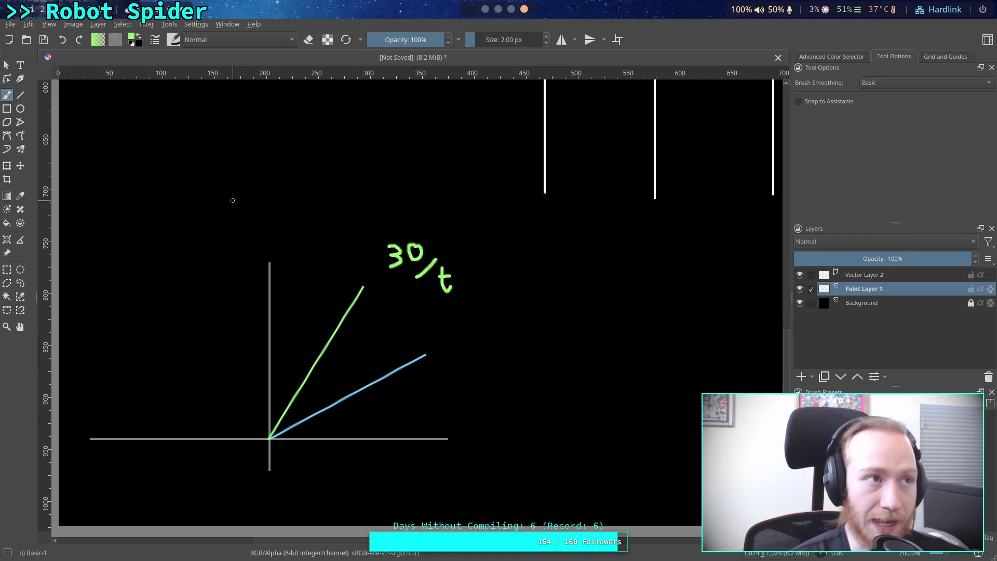
- Begin handwriting min( above the angle diagram
mouse_move(231, 191)
mouse_down()
mouse_move(233, 203)
mouse_move(264, 207)
mouse_move(265, 190)
mouse_move(283, 204)
mouse_up()
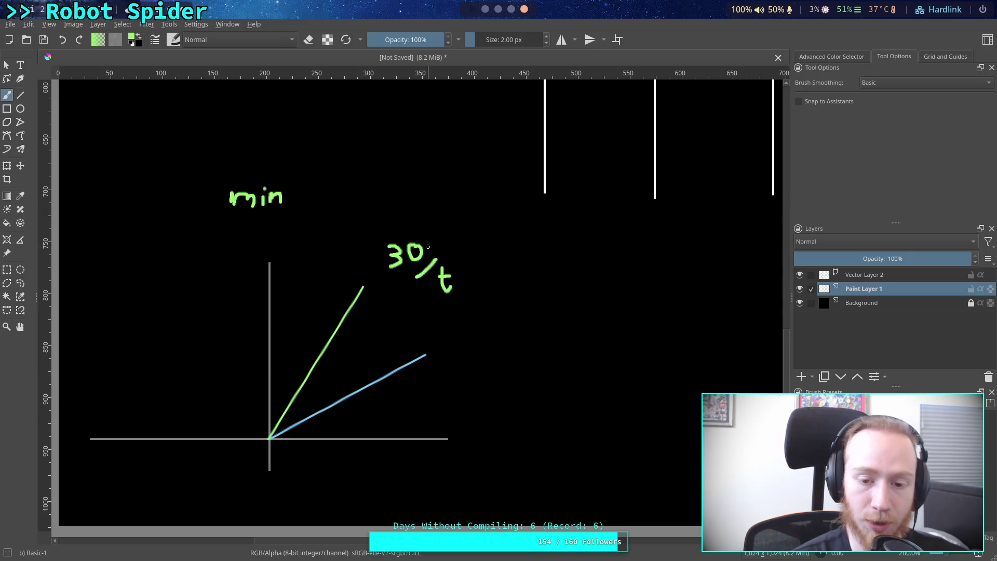
mouse_move(306, 171)
mouse_down()
mouse_move(301, 206)
mouse_move(318, 183)
mouse_move(343, 205)
mouse_up()
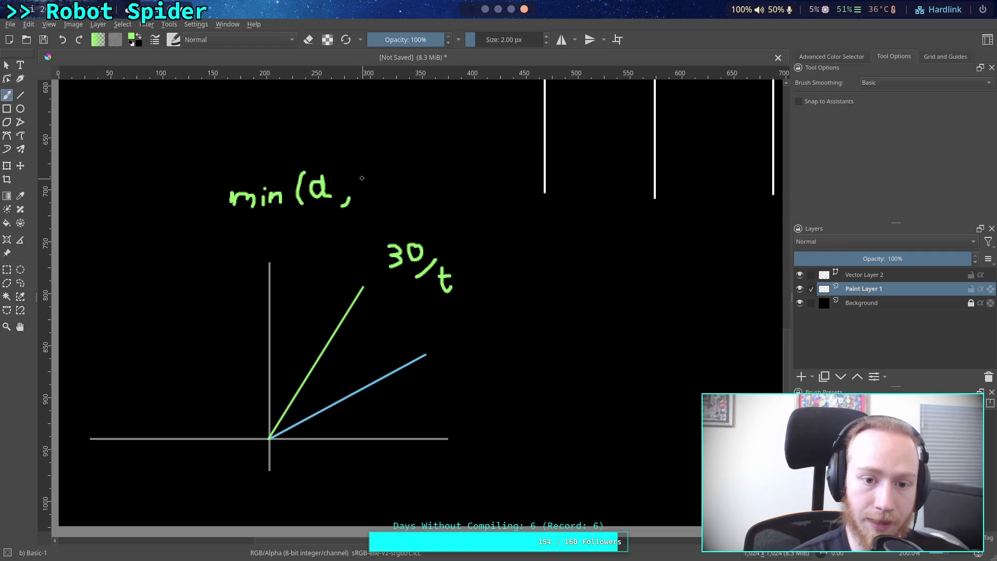
mouse_move(366, 173)
mouse_down()
mouse_move(376, 189)
mouse_move(375, 171)
mouse_move(393, 185)
mouse_move(397, 210)
mouse_move(394, 200)
mouse_move(418, 197)
mouse_move(414, 207)
mouse_up()
key(ctrl+z)
key(ctrl+z)
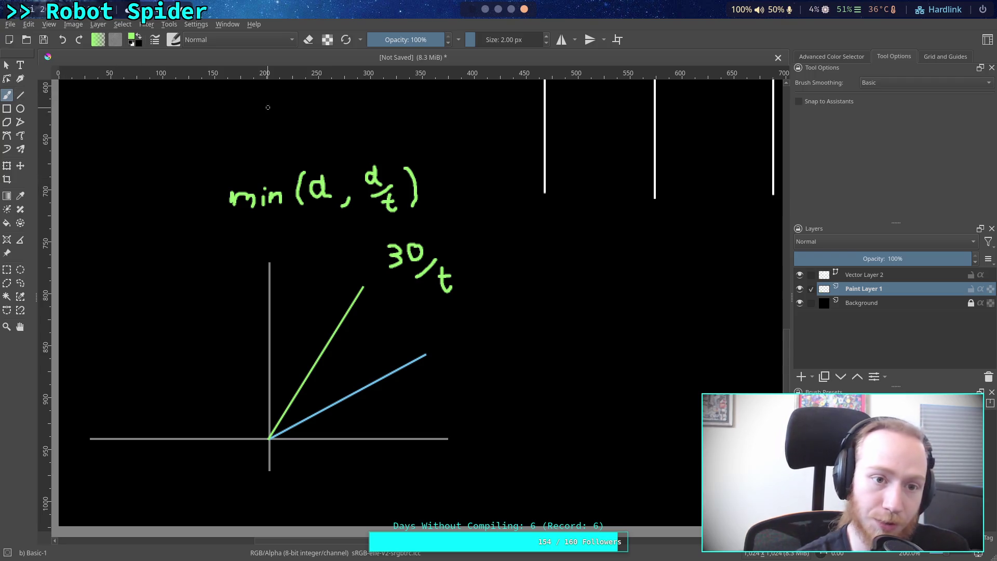
- Erase the stray d inside the bracket and write α as min's first argument
key(e)
mouse_move(326, 161)
mouse_down()
mouse_move(311, 185)
mouse_move(330, 191)
mouse_up()
click(329, 193)
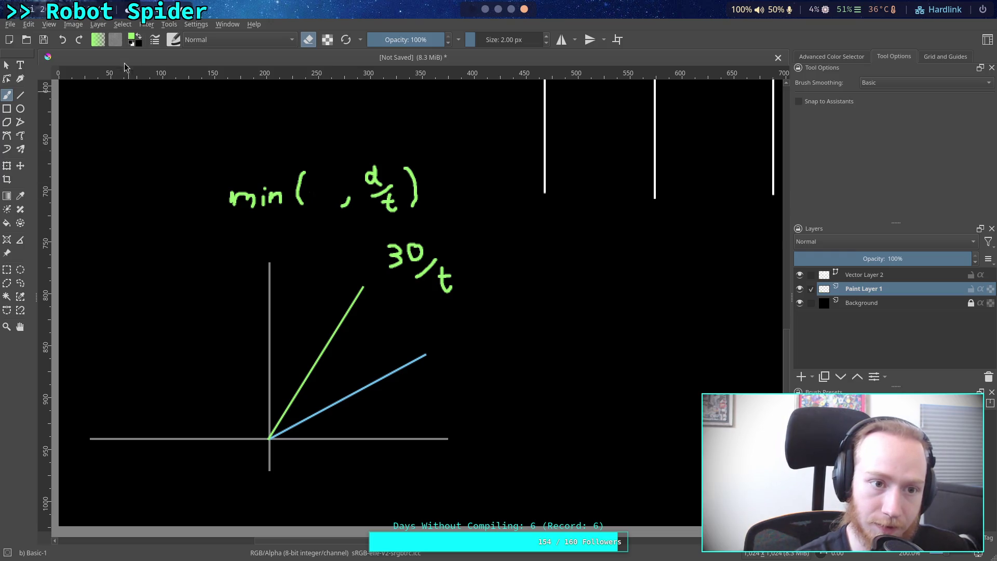
click(308, 42)
mouse_move(327, 178)
mouse_down()
mouse_move(317, 178)
mouse_move(324, 198)
mouse_move(333, 179)
mouse_move(341, 202)
mouse_up()
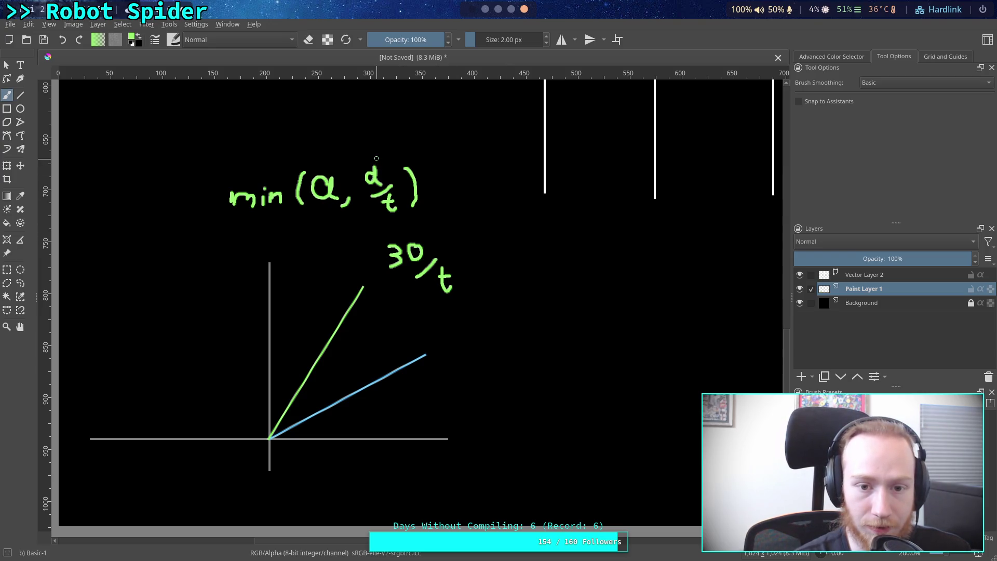
drag(374, 157, 375, 168)
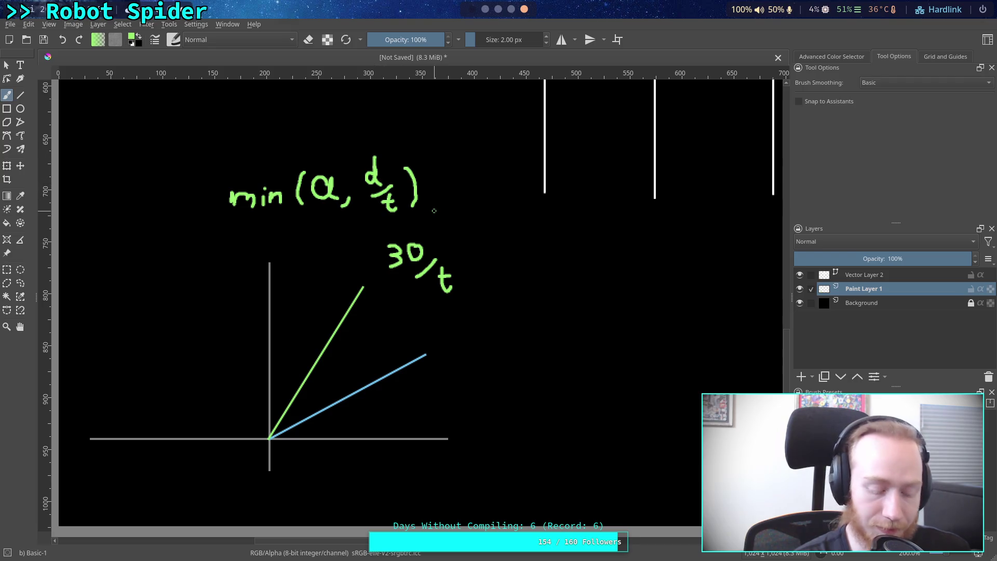
key(ctrl+z)
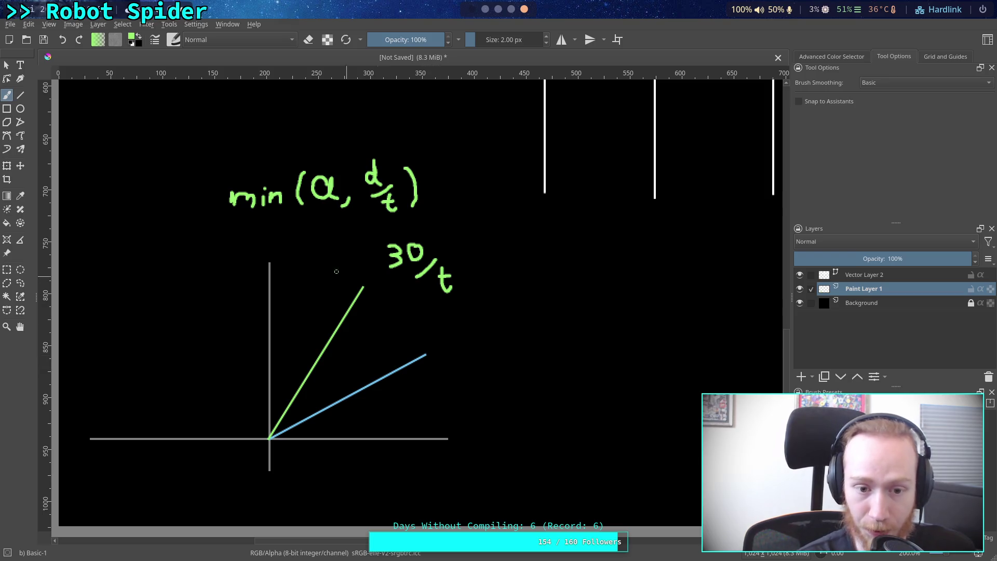
drag(269, 439, 137, 514)
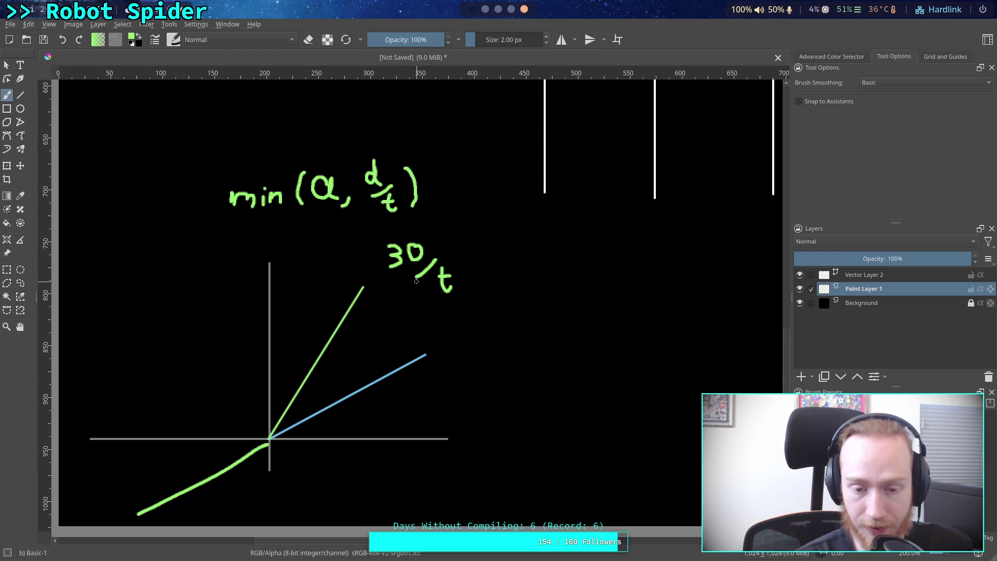
- Sketch and undo an arc between the blue and green line ends, then move to the Godot project manager
drag(426, 354, 366, 284)
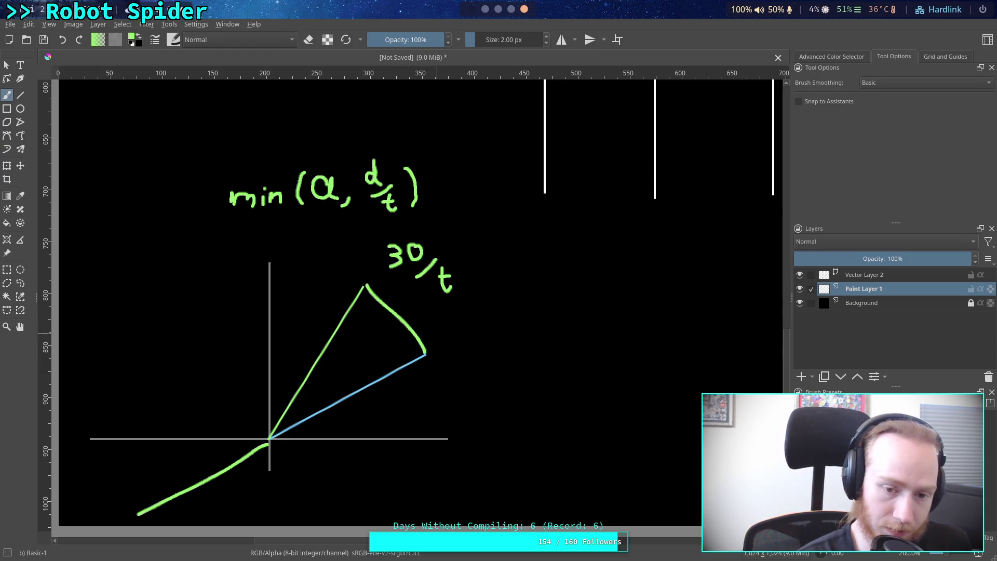
key(ctrl+z)
key(ctrl+z)
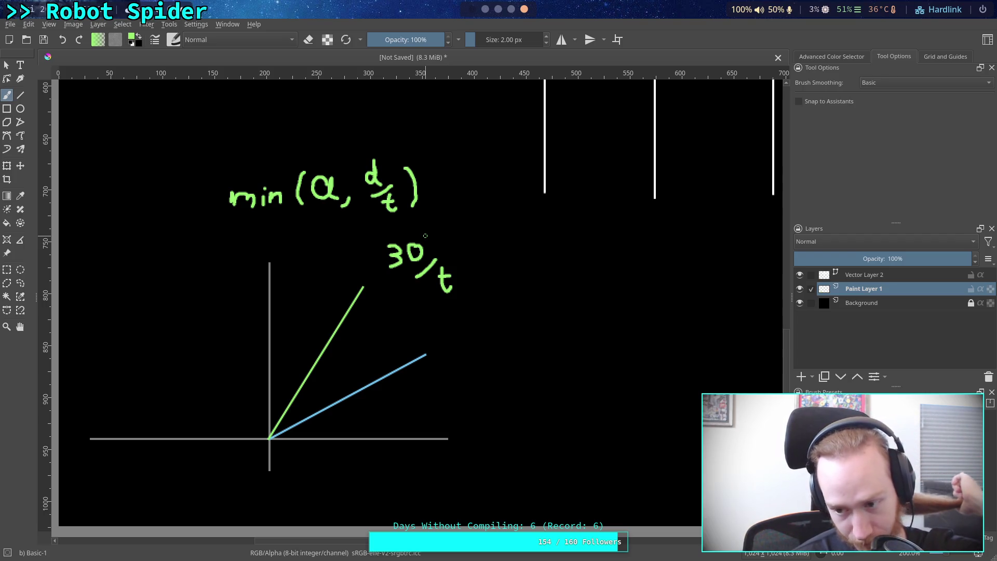
key(super+1)
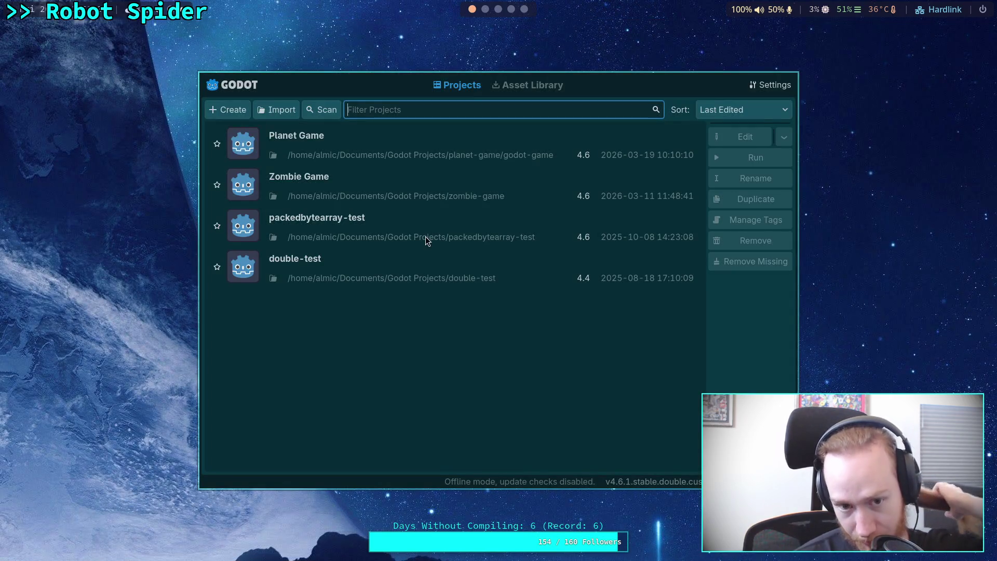
- Open the Planet Game project and scroll CrawlerCharacter.gd to _solve_rotation
click(601, 138)
click(717, 137)
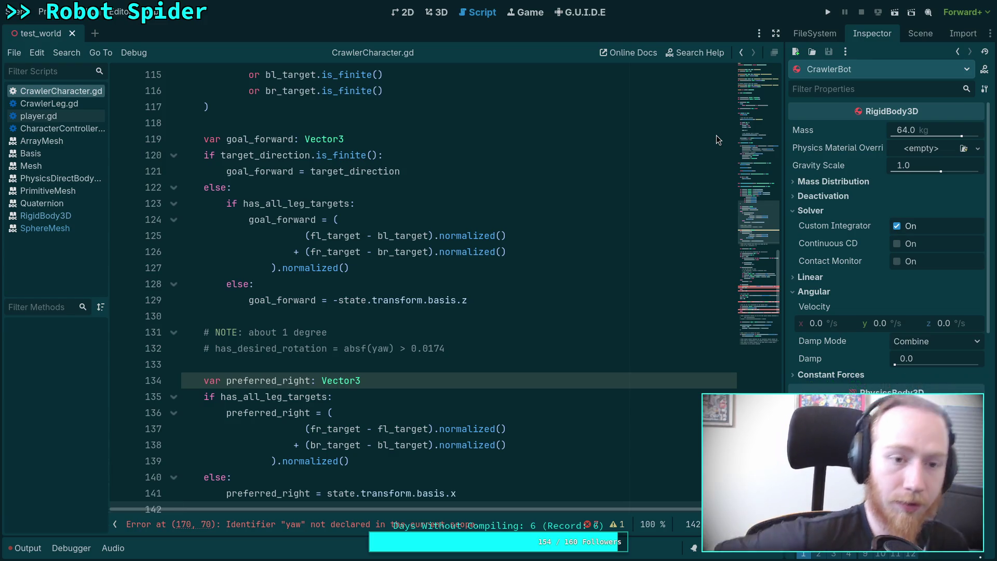
scroll(499, 286, down, 6)
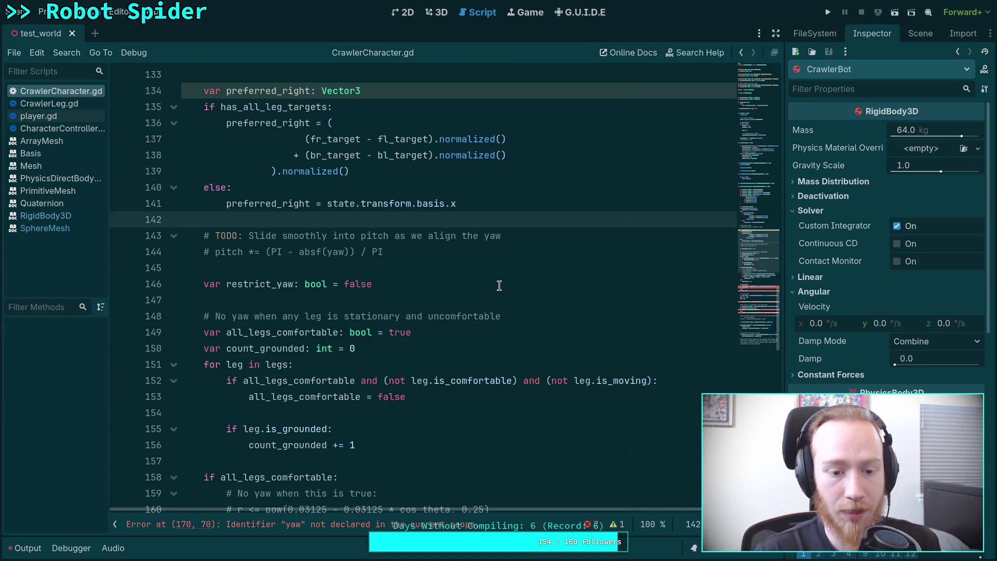
scroll(501, 285, down, 3)
scroll(414, 312, down, 1)
scroll(413, 323, down, 3)
scroll(395, 319, up, 15)
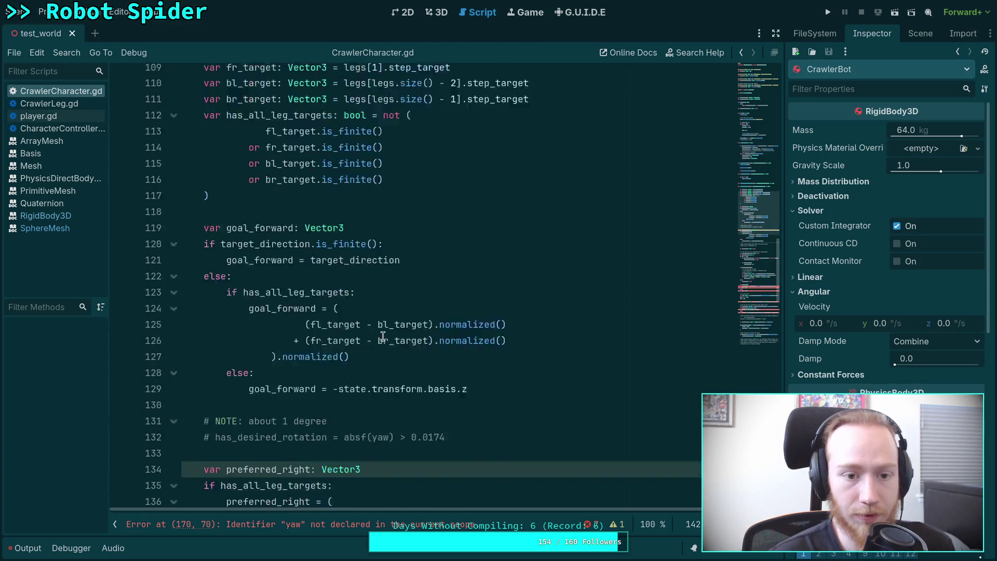
scroll(535, 285, down, 2)
- Insert a blank line at the top of _solve_rotation and return to Obsidian
click(581, 166)
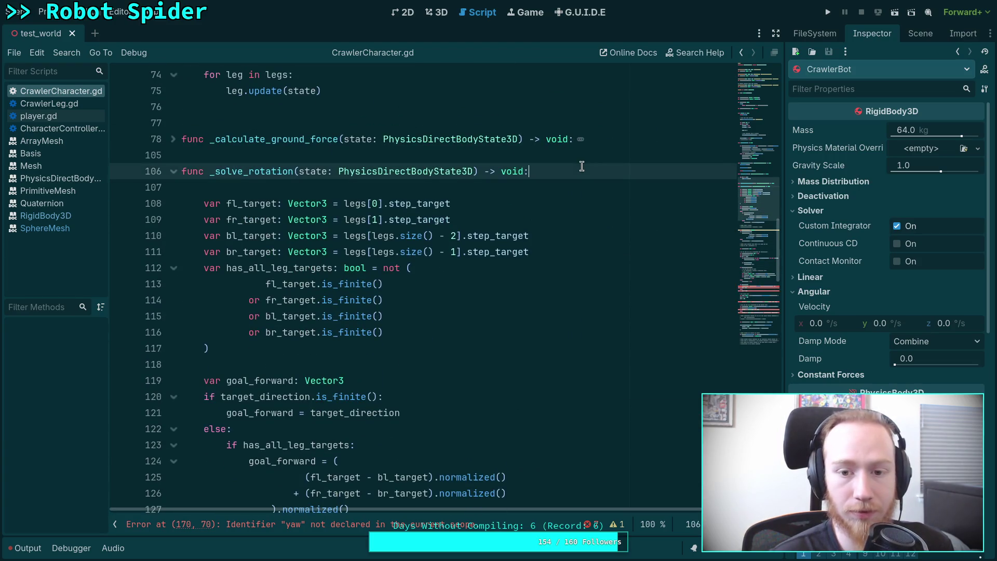
key(Return)
key(alt+Tab)
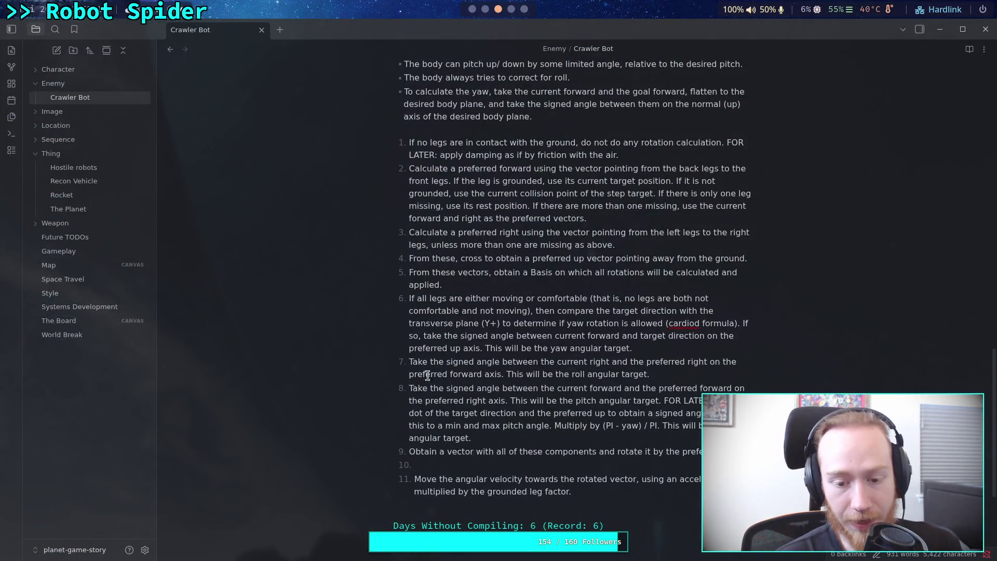
- Remove the empty list item and start a new step right after step 8
key(BackSpace)
key(BackSpace)
key(BackSpace)
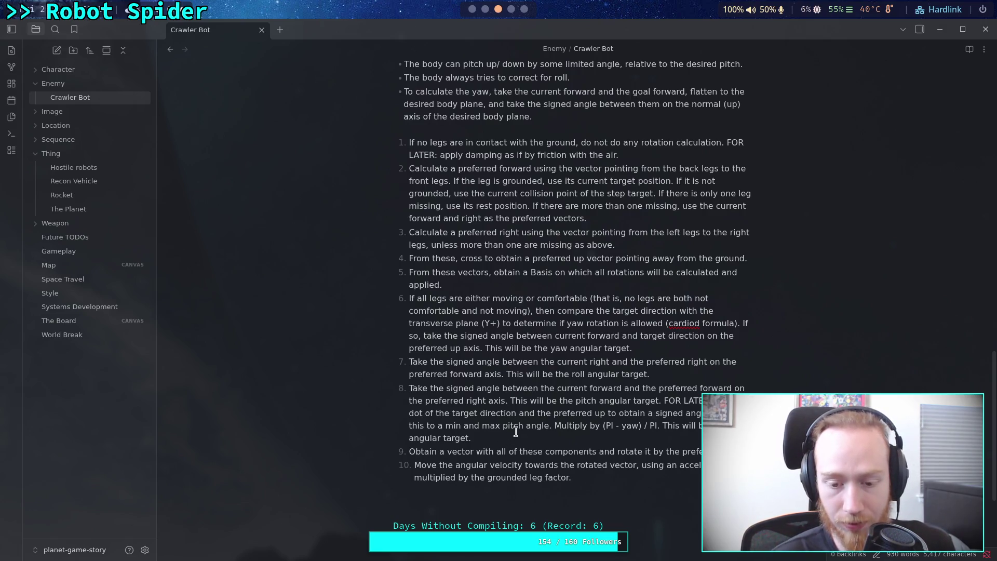
key(Return)
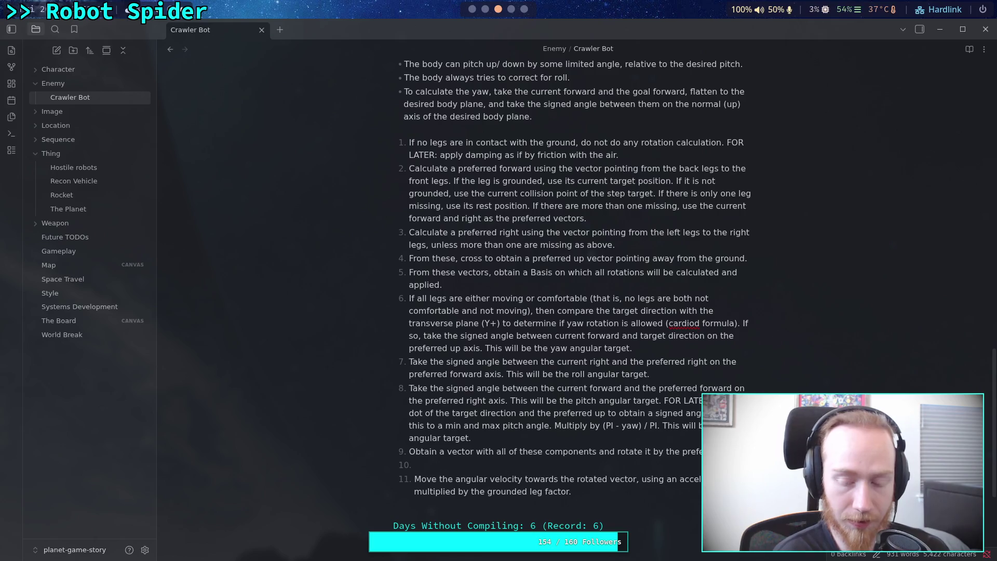
key(BackSpace)
key(BackSpace)
click(521, 433)
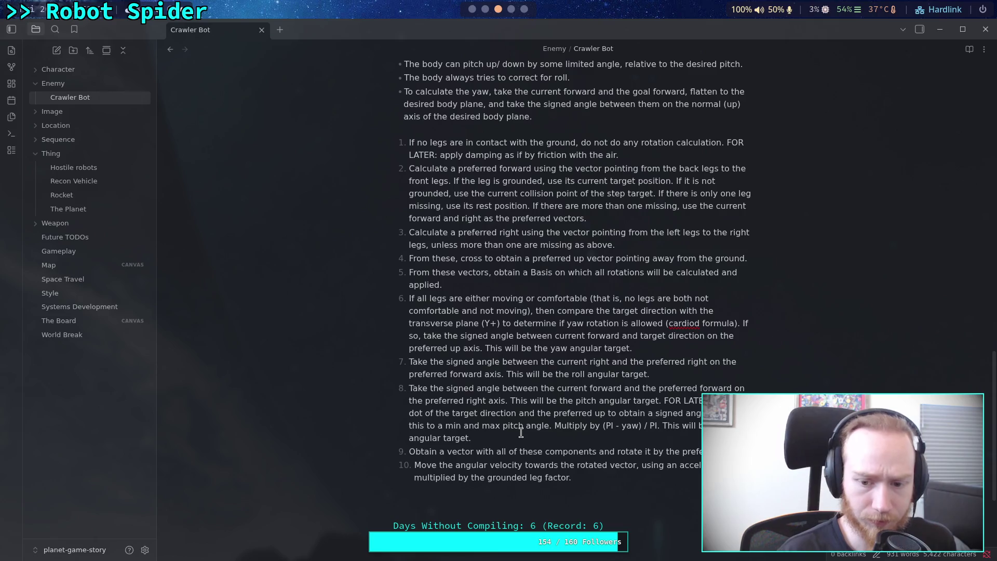
key(Return)
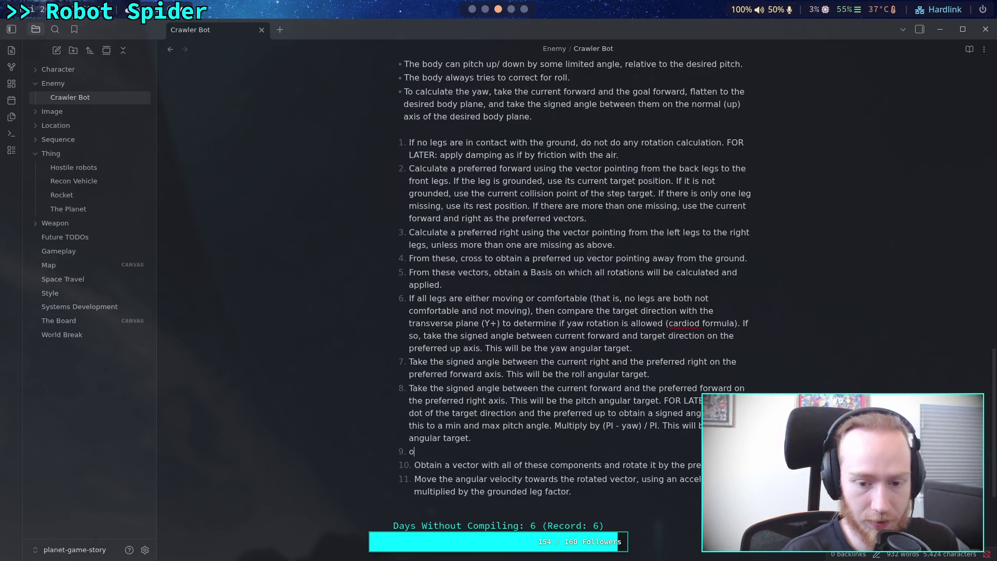
- Write step 9 as 'Obtain a vector (pitch, yaw, roll). Divide this vector by the delta time.'
text(Obtain a vector t)
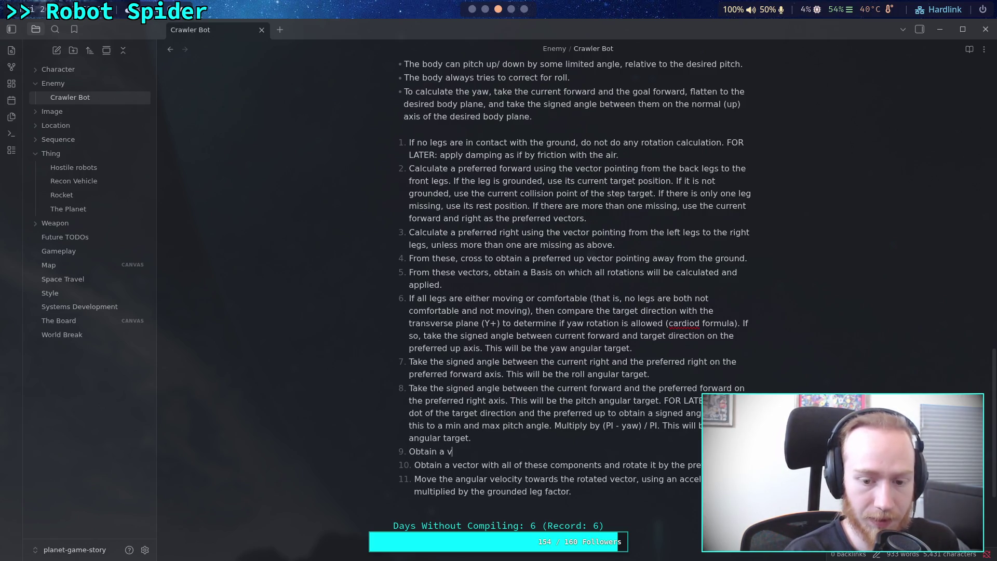
key(BackSpace)
text(w)
key(BackSpace)
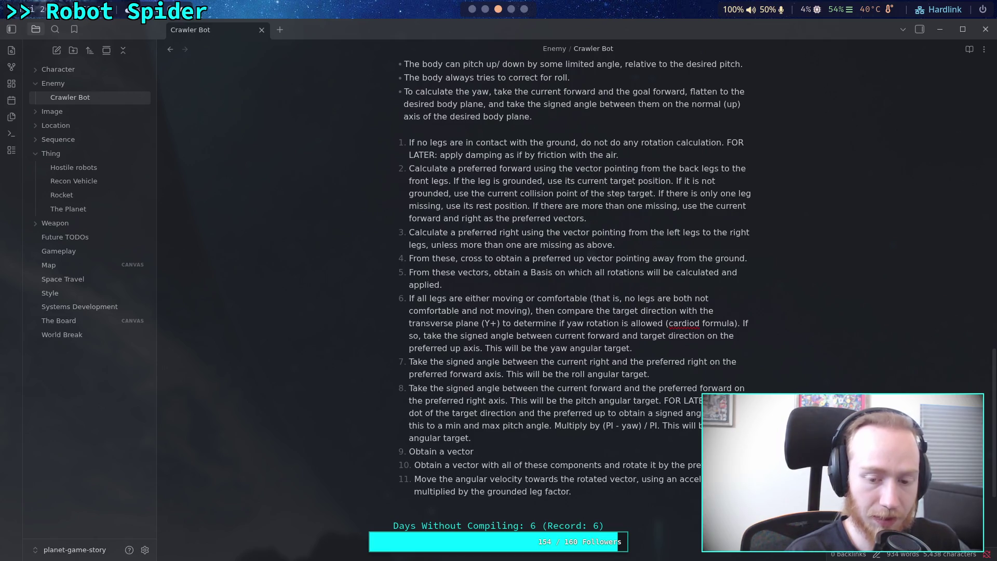
text(()
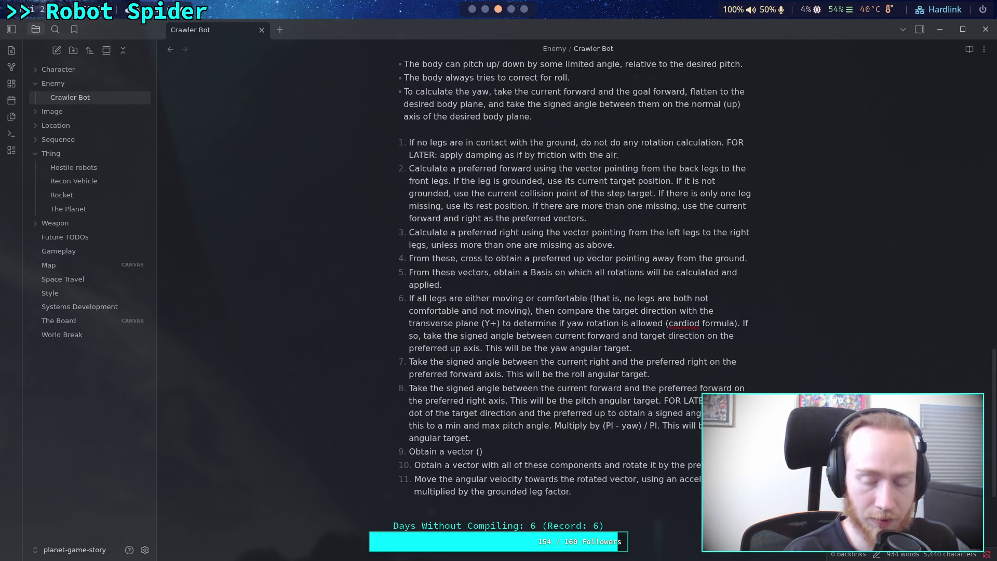
text(pitch,)
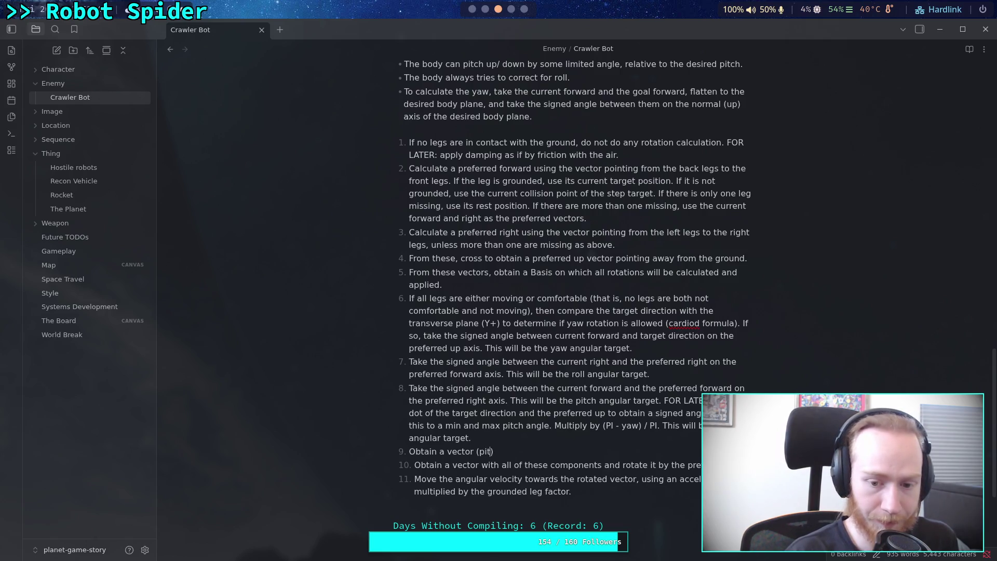
text( yaw, roll)
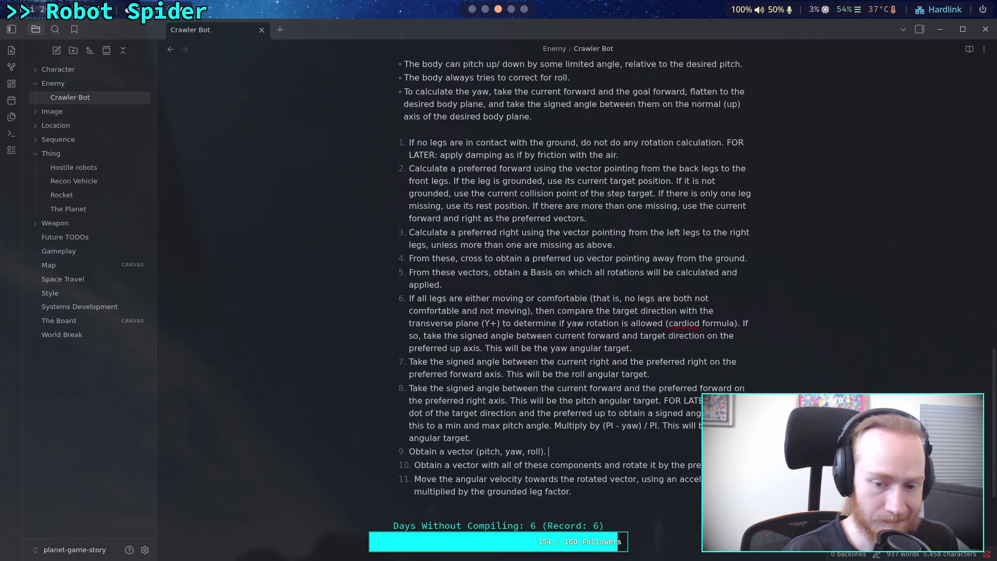
text(Divide th)
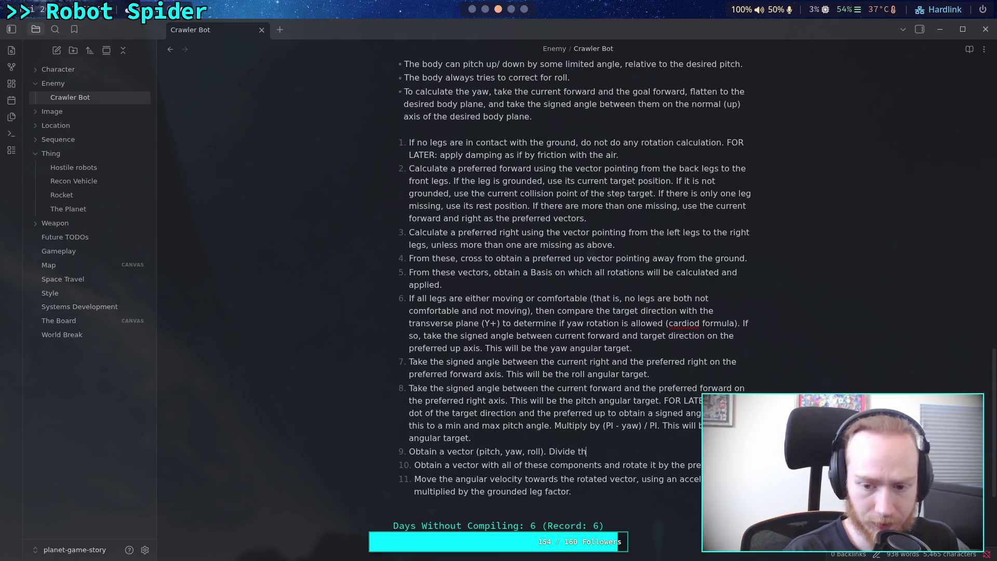
text(is vector )
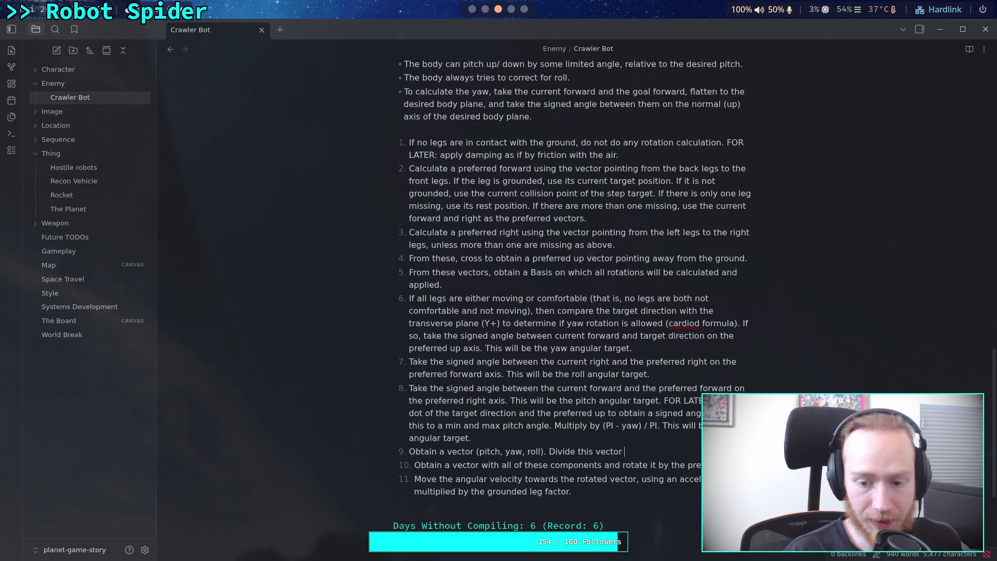
text(by the delta time.)
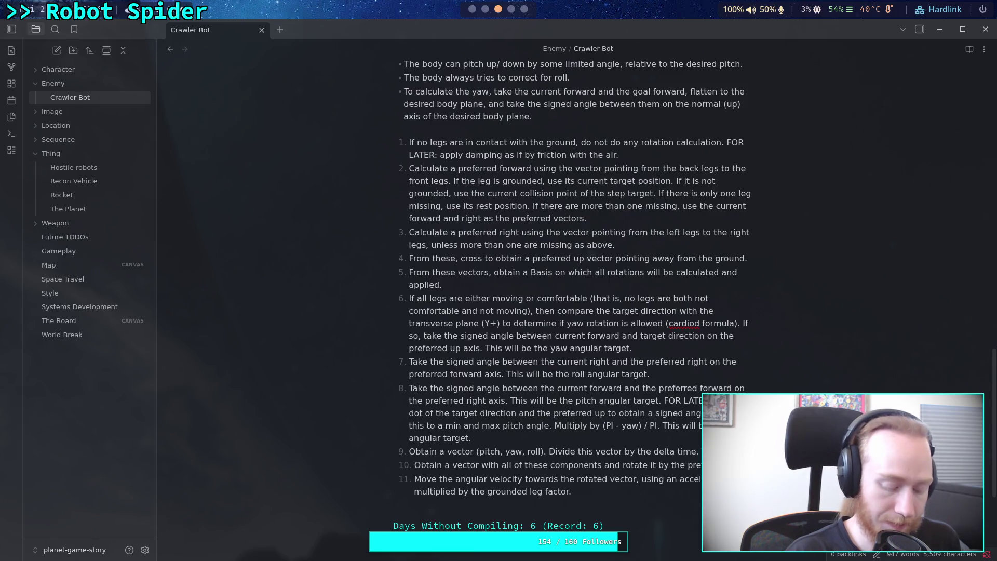
- Extend step 9 with 'maximum angular rate to achieve the goal rotations in a single step.' plus a 'value between 0-1 to' clause
text(ma)
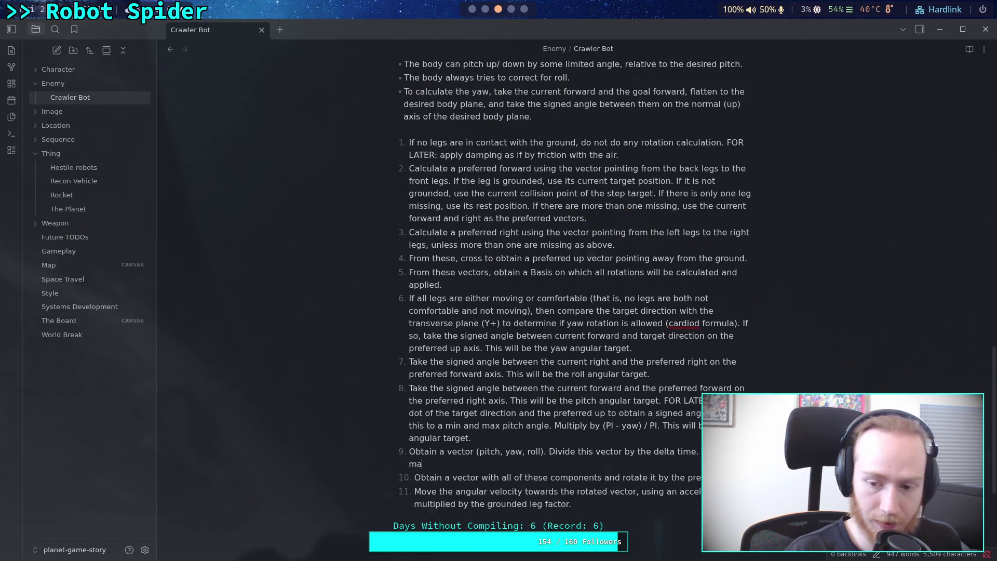
text(kimu)
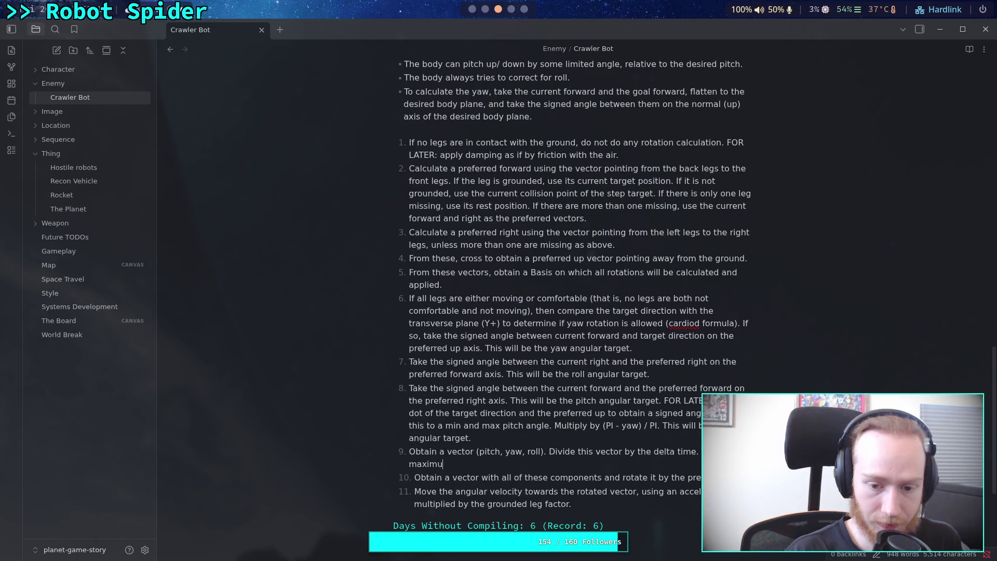
text(m angular )
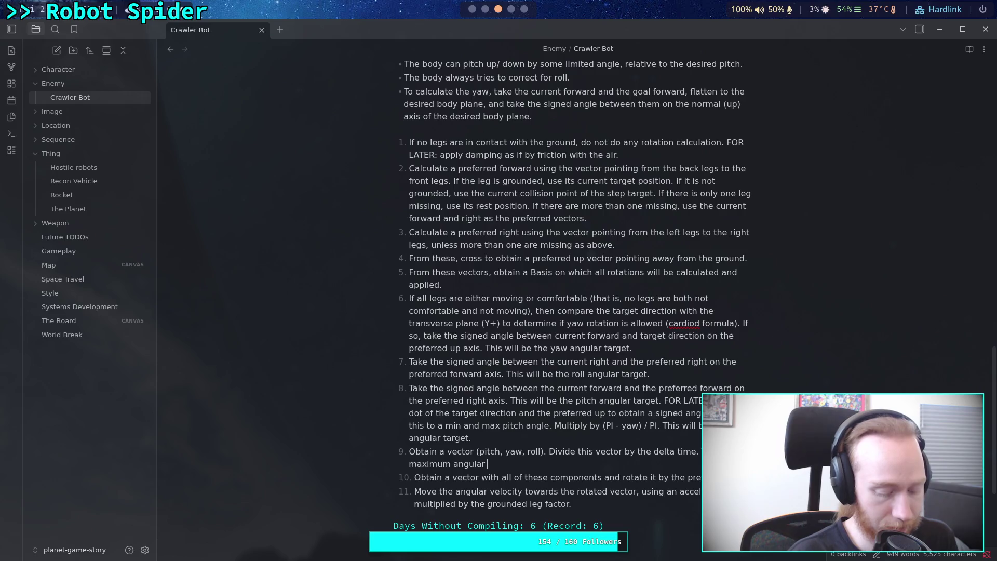
text(rate)
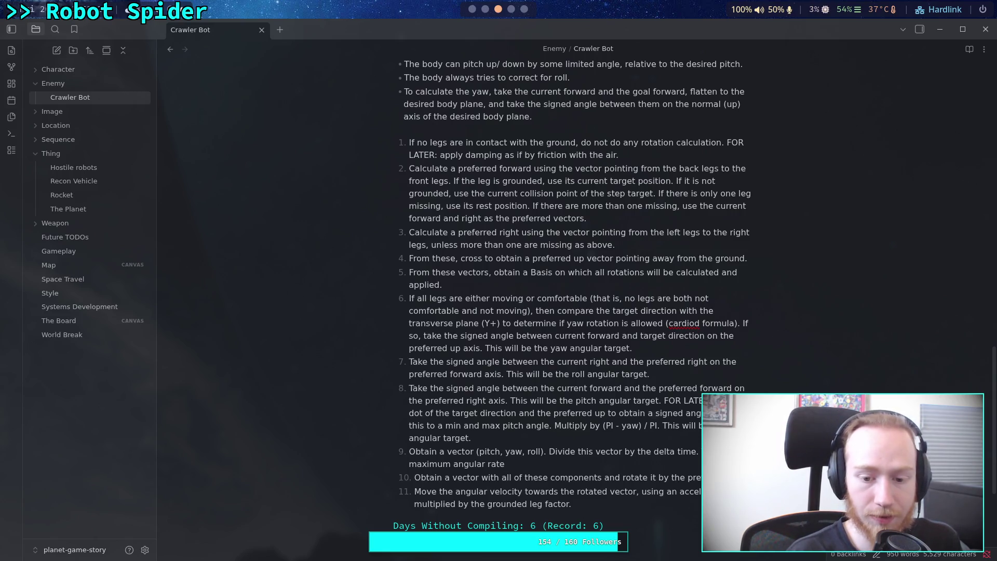
text( to ach)
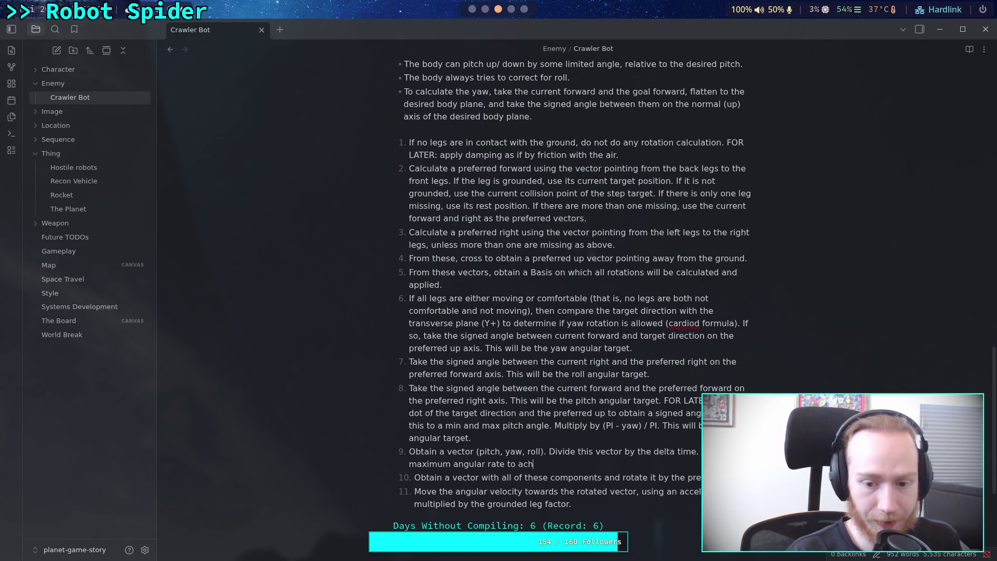
text(ieve)
key(BackSpace)
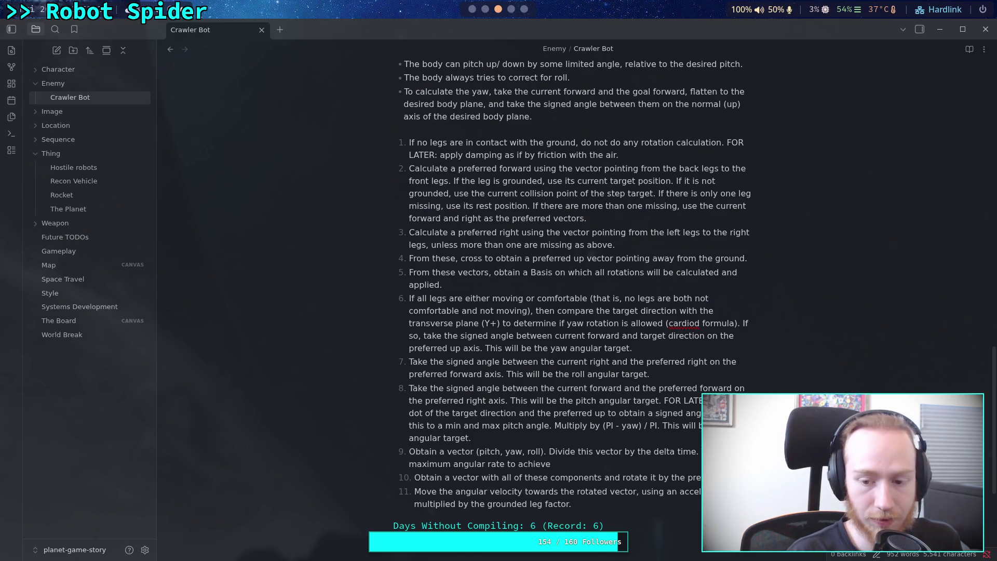
key(BackSpace)
key(BackSpace)
key(BackSpace)
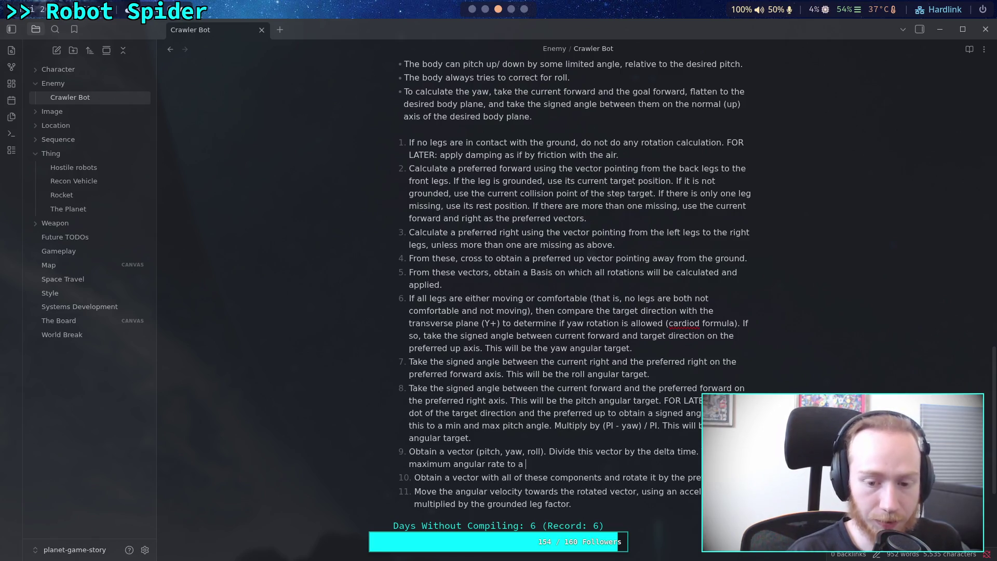
text(chieve the )
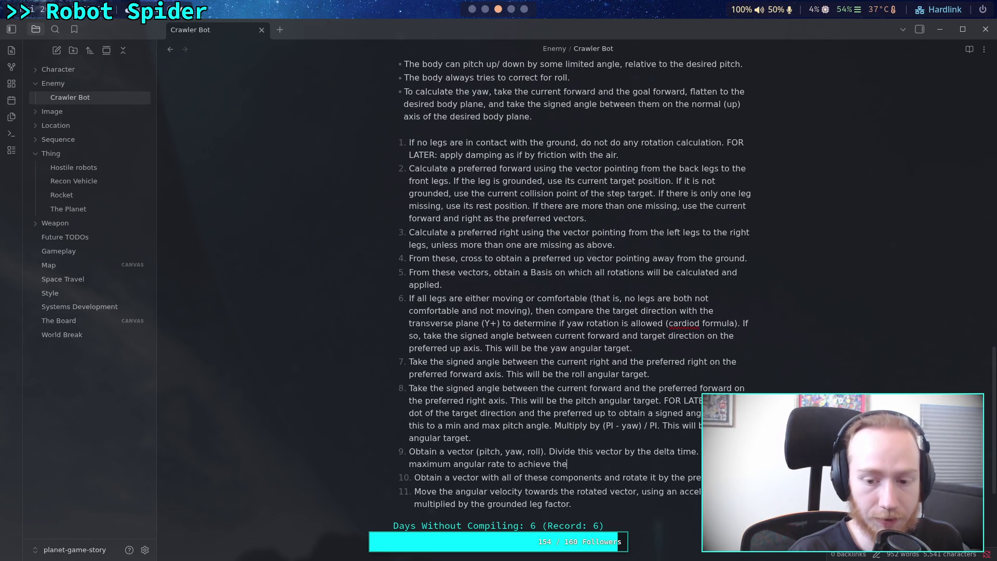
text(an)
key(BackSpace)
key(BackSpace)
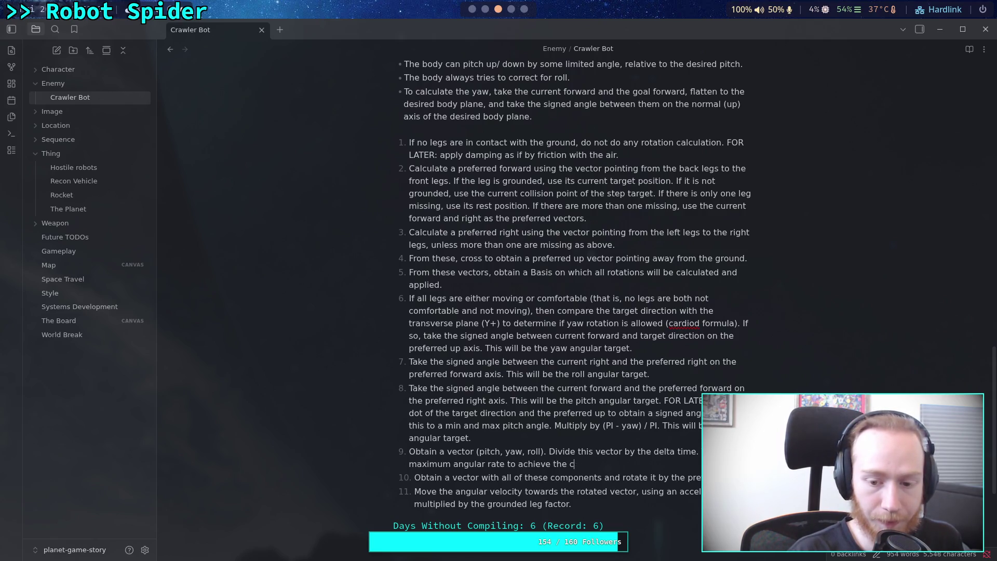
text(goal)
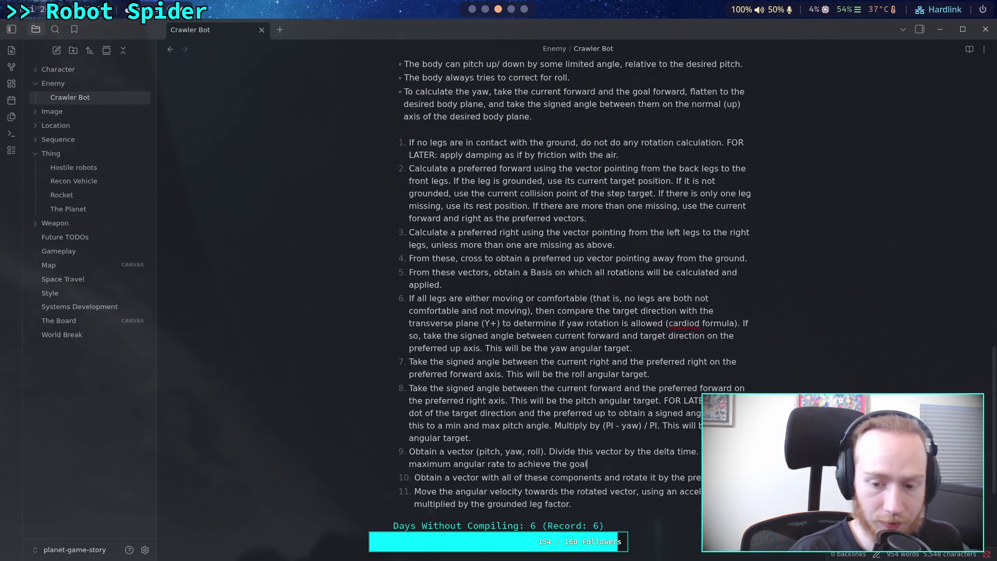
text( rotations)
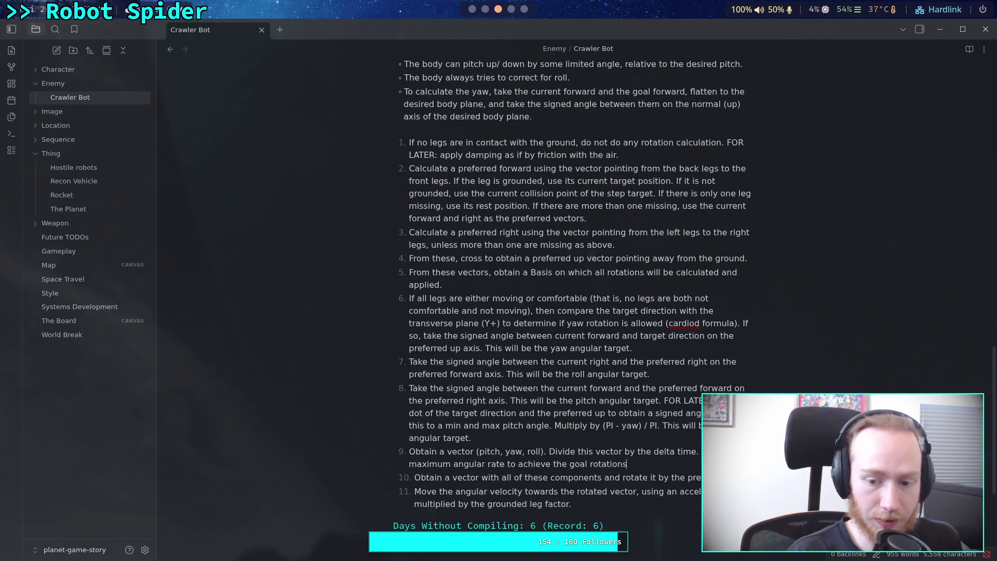
text( in a )
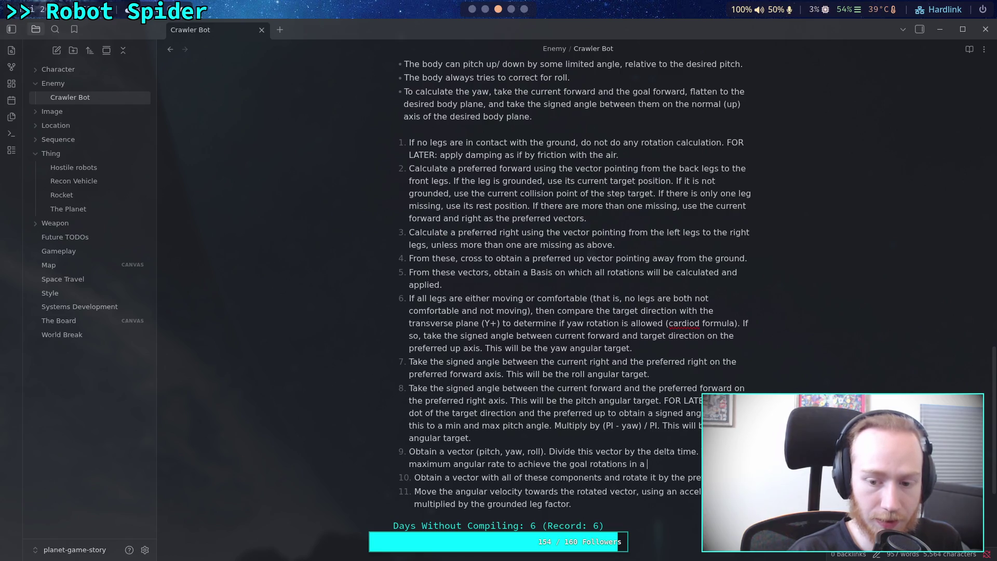
text(single step. M)
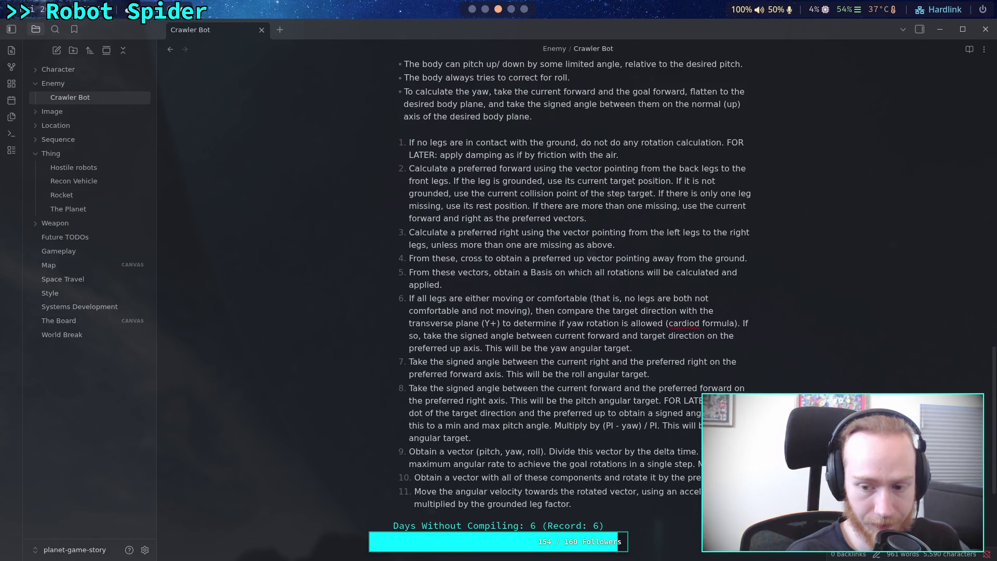
text(value )
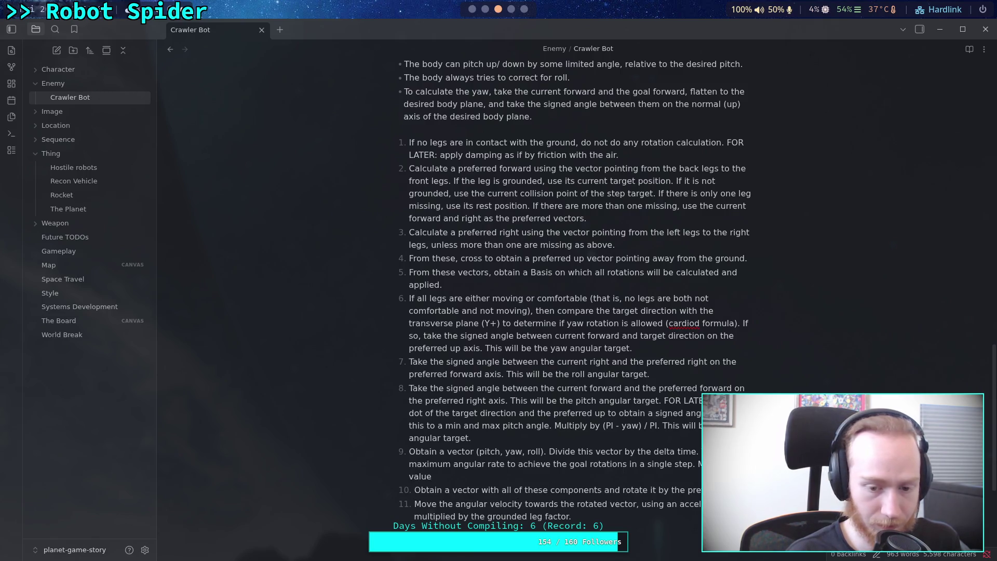
text(bet)
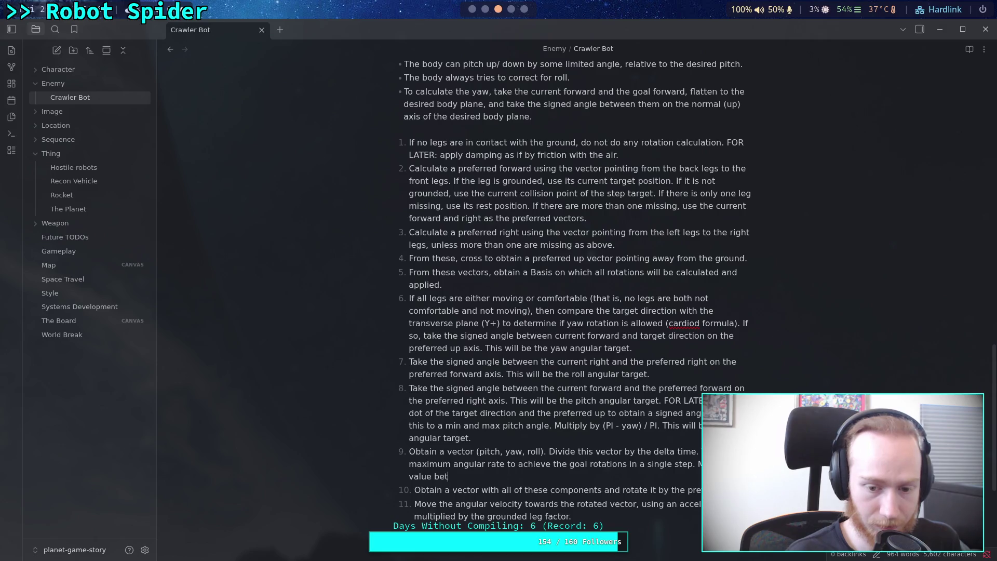
text(ween 0)
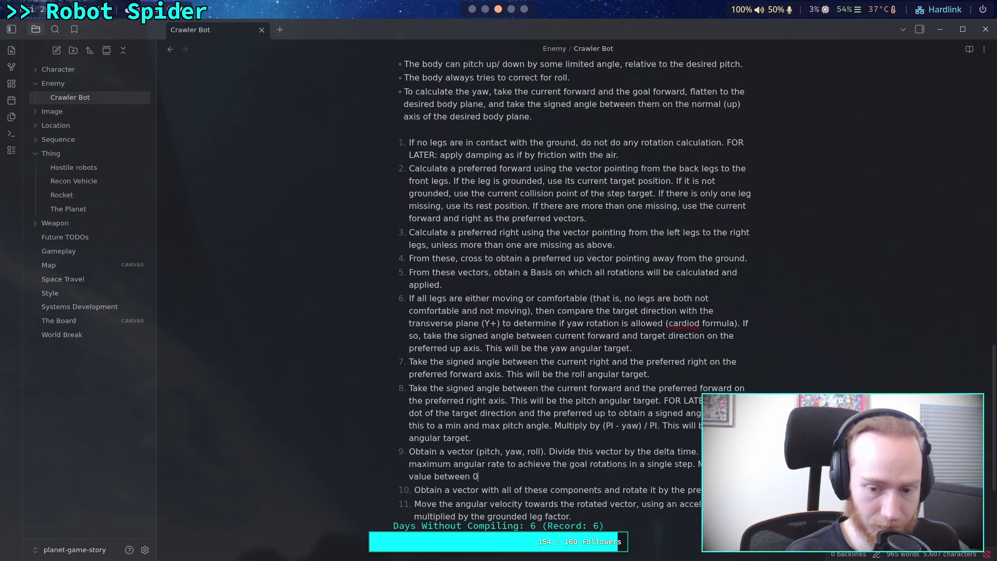
text(-1)
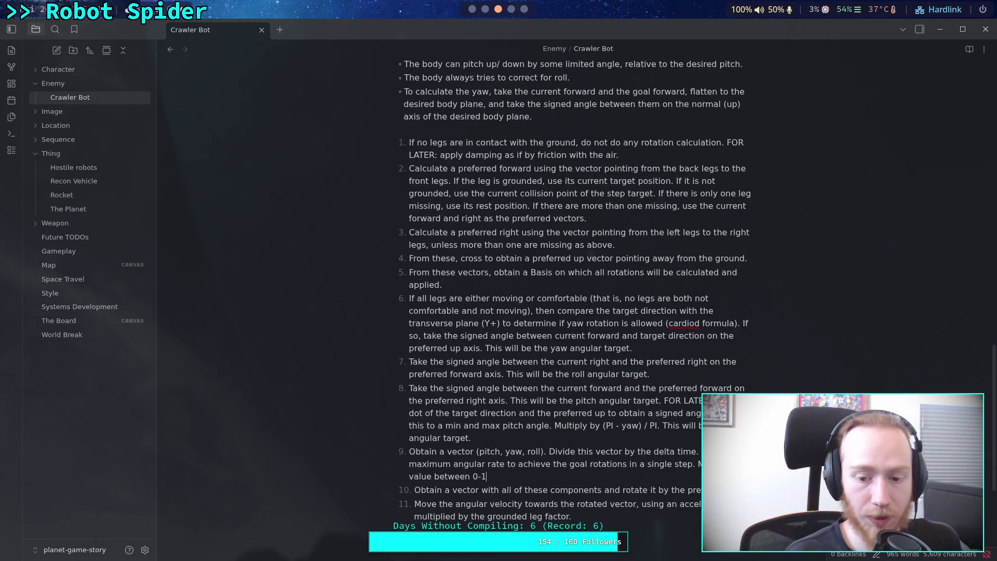
text( to)
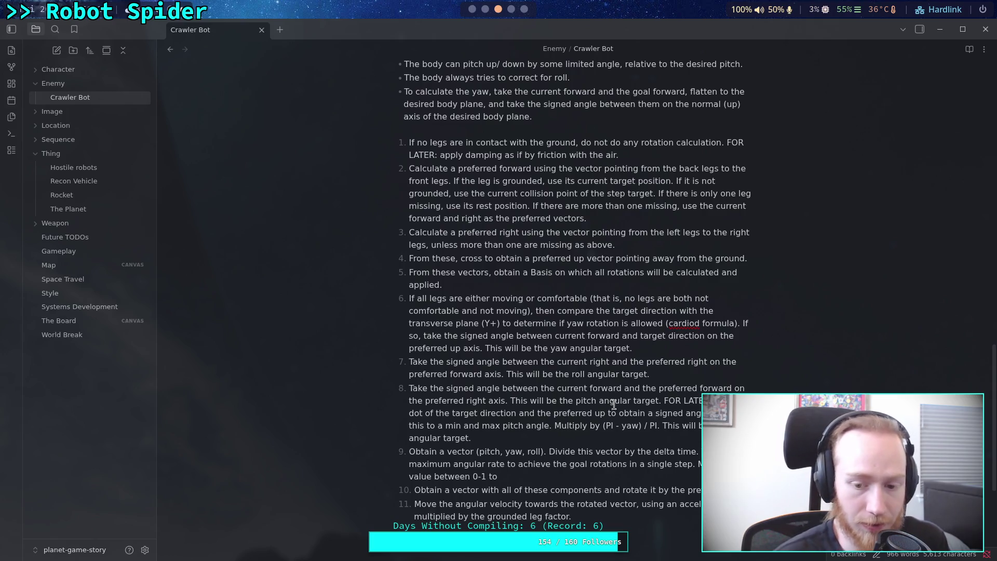
drag(697, 465, 698, 475)
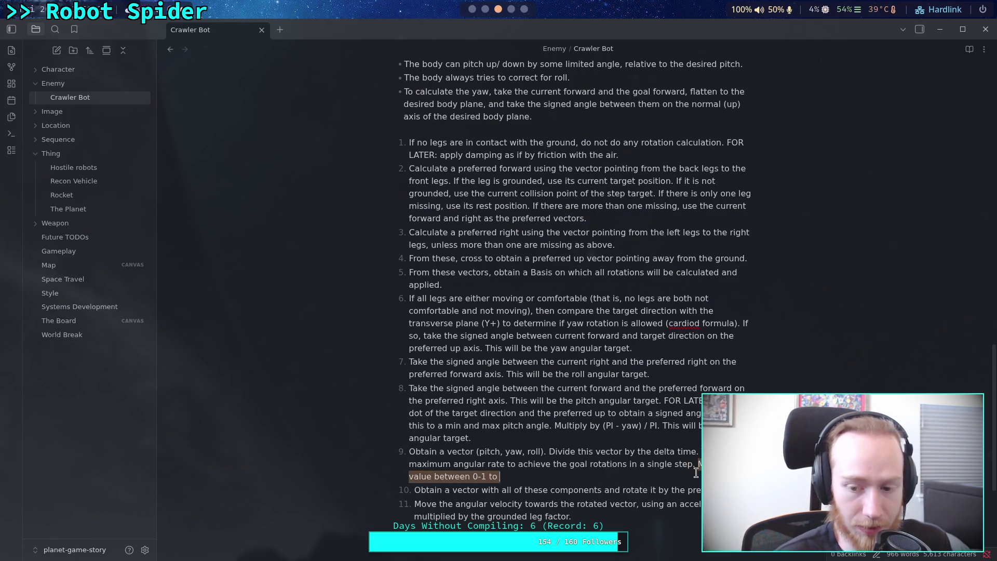
- Delete the selected 'value between 0-1 to' clause so step 9 ends at 'in a single step.'
key(BackSpace)
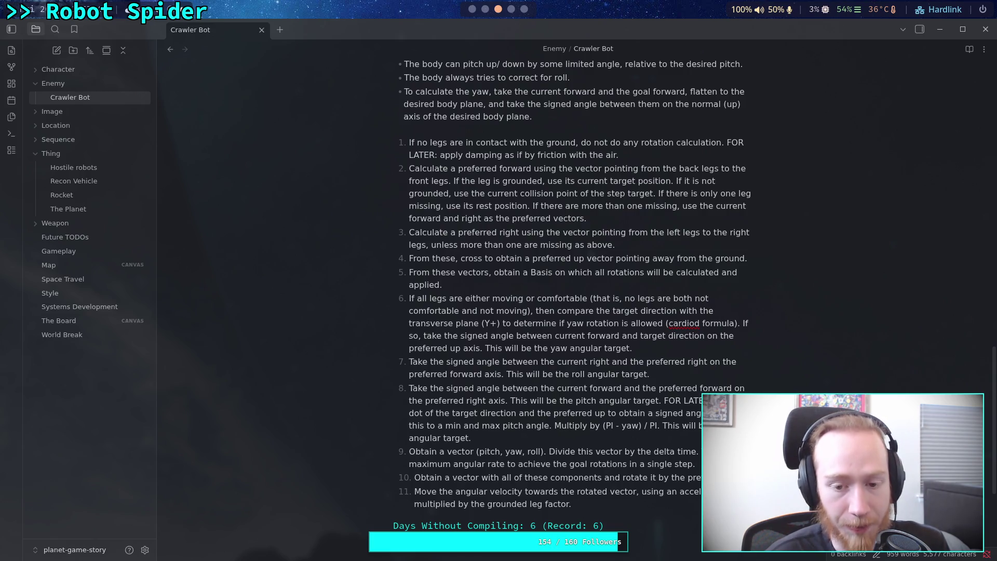
mouse_move(632, 348)
mouse_down()
mouse_move(467, 323)
mouse_move(468, 300)
mouse_up()
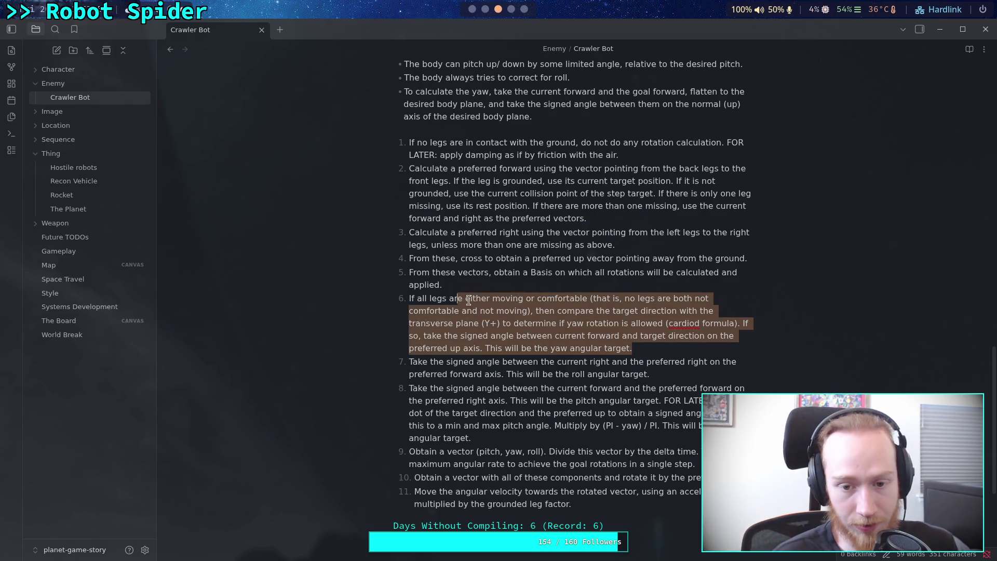
click(634, 354)
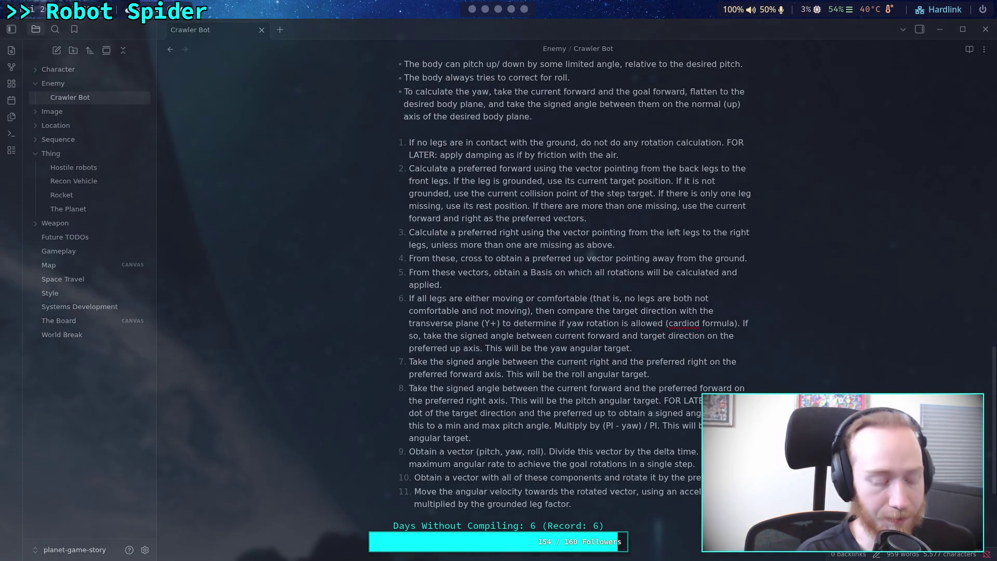
key(super+4)
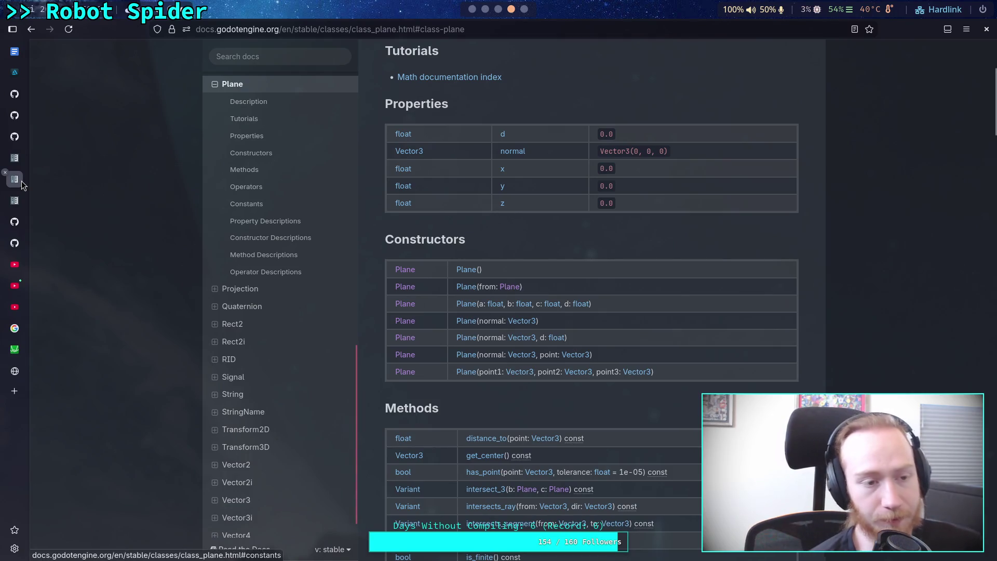
- Show the minecraft-spider Behaviour.kt rotation code on GitHub, clearing the line 90 highlight
mouse_move(16, 136)
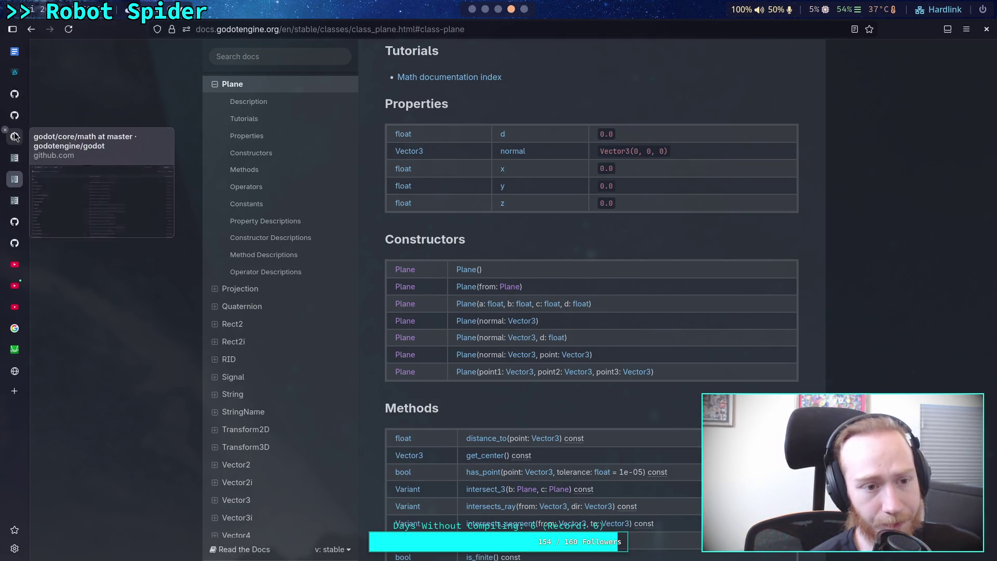
click(15, 222)
click(256, 308)
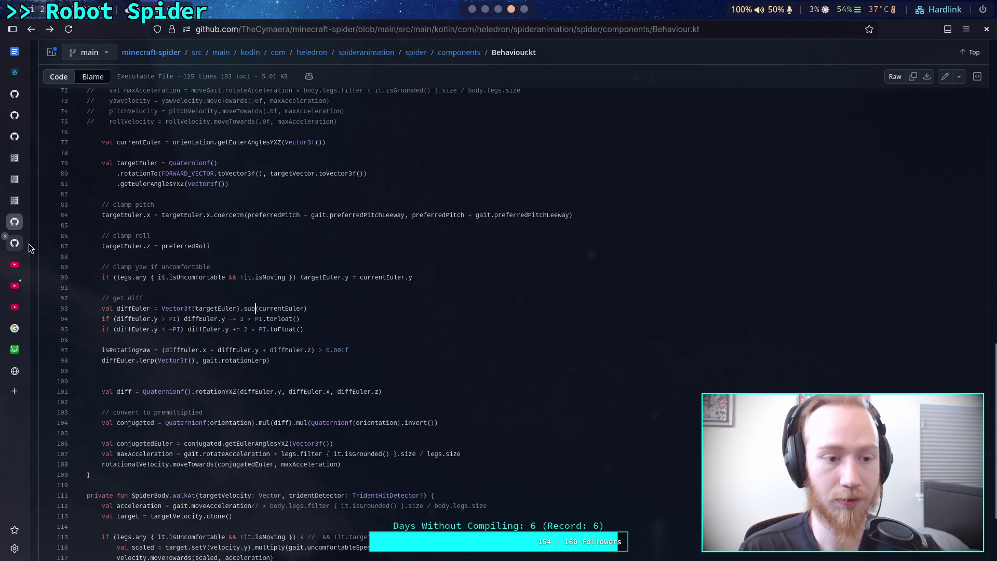
- Go from Gait.kt up to the minecraft-spider configuration folder listing
click(14, 243)
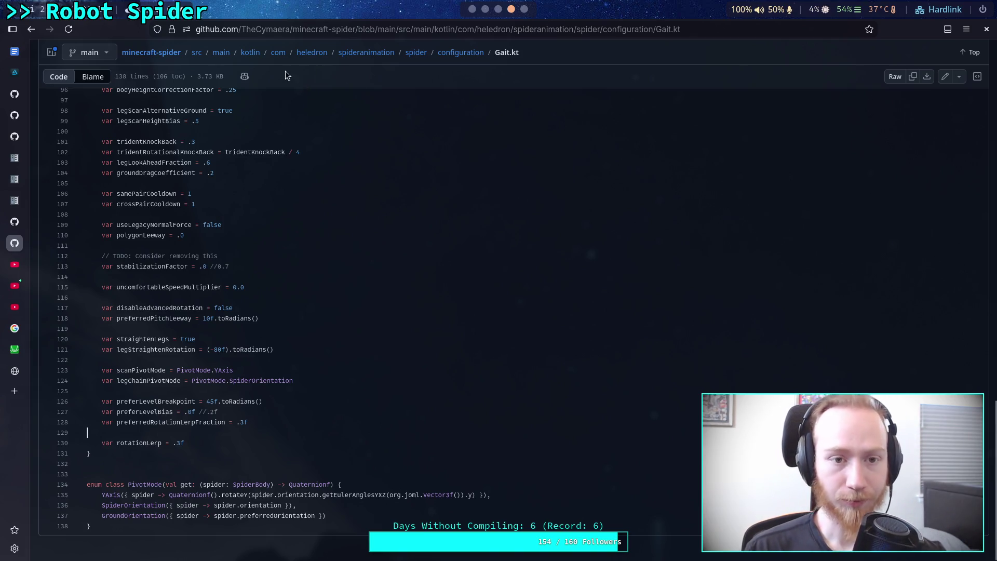
click(451, 54)
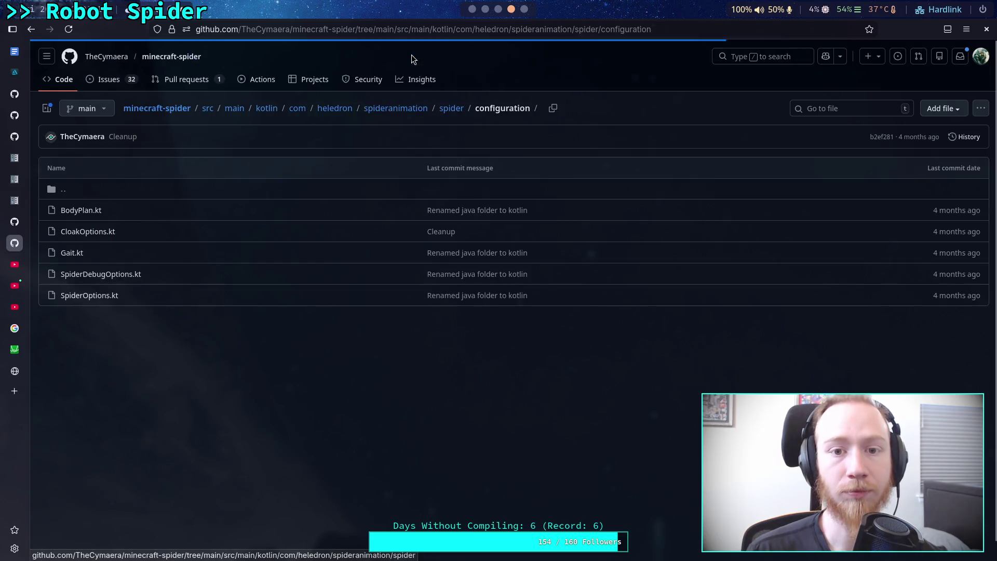
- Browse up to spideranimation and read utilities/maths/maths.kt
click(451, 110)
click(396, 107)
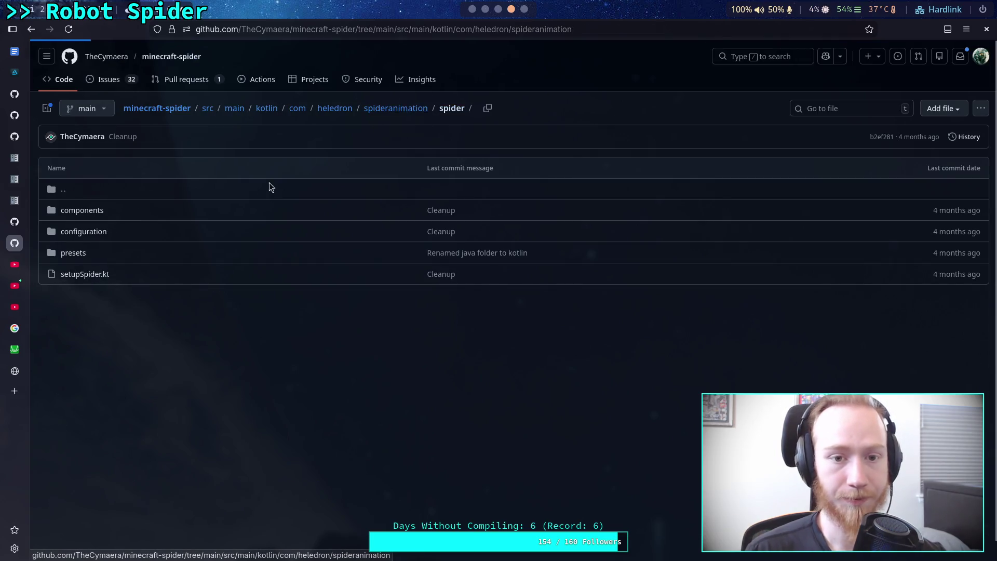
click(74, 273)
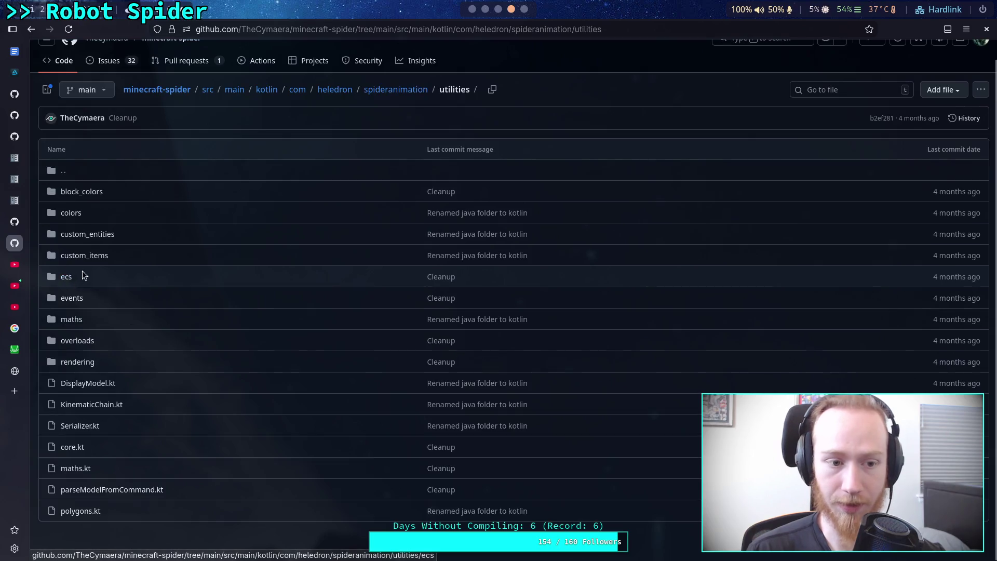
click(72, 320)
click(78, 231)
scroll(231, 326, down, 4)
scroll(256, 325, down, 15)
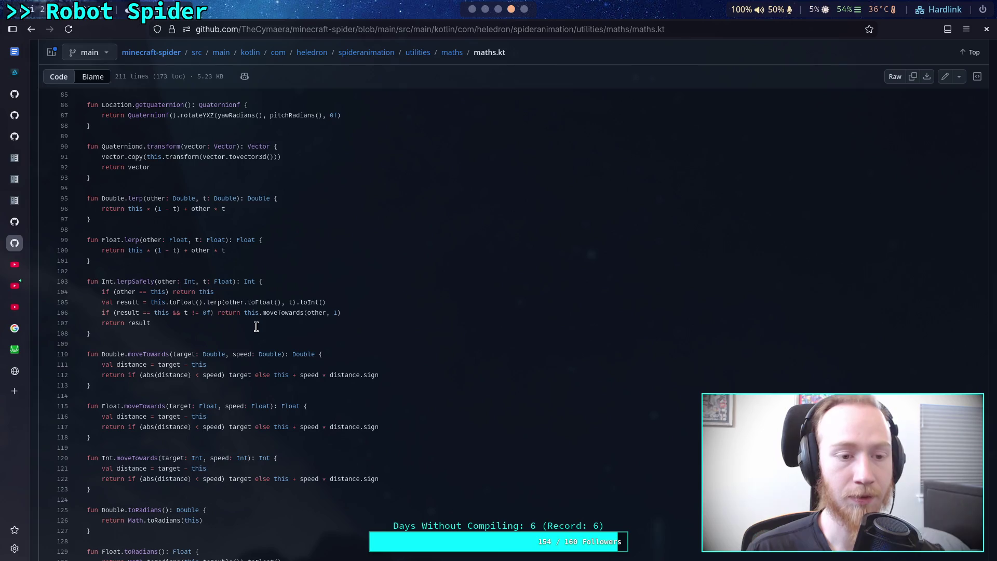
scroll(256, 326, down, 4)
scroll(256, 326, down, 13)
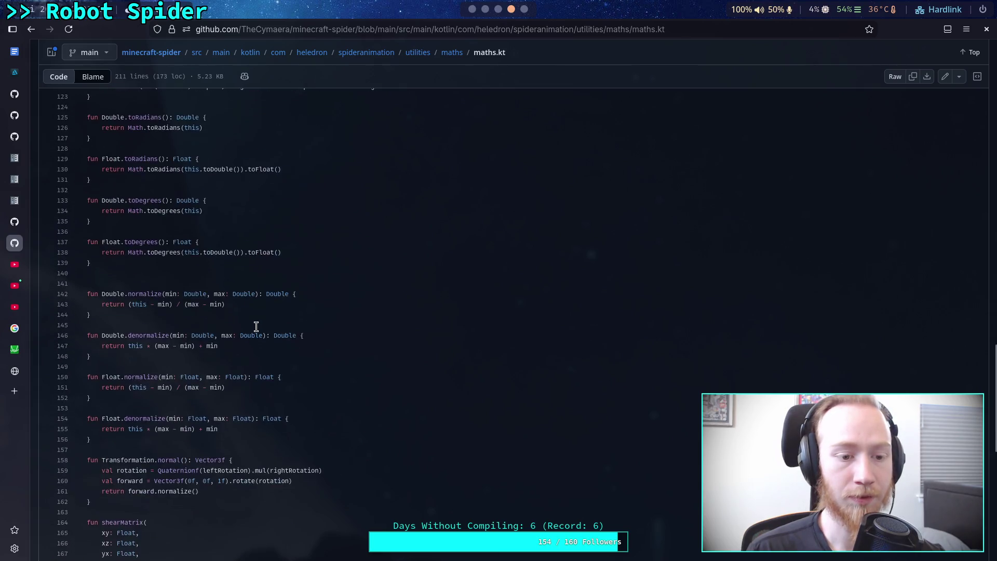
scroll(256, 326, down, 1)
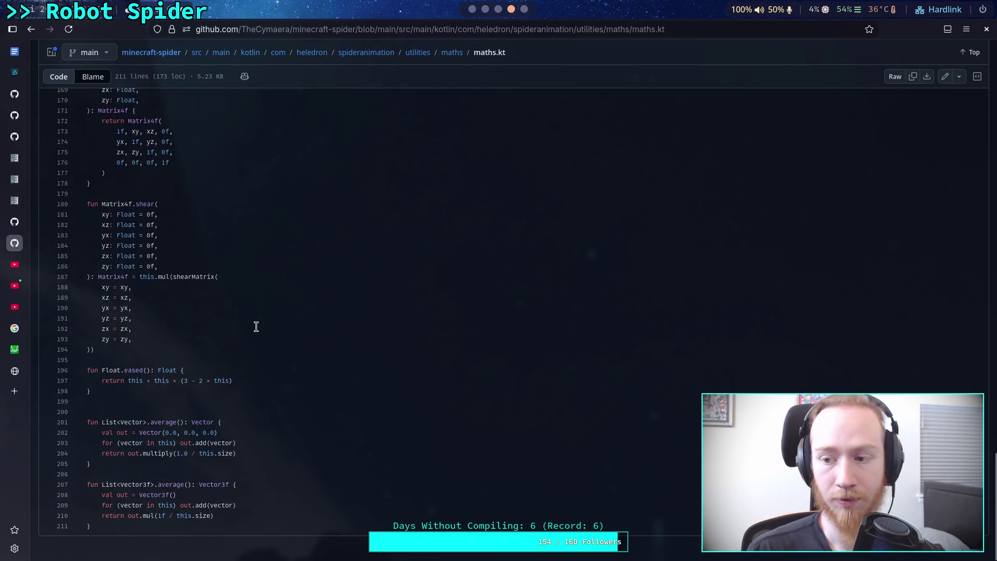
- Back in the utilities folder, open its own maths.kt file
click(451, 54)
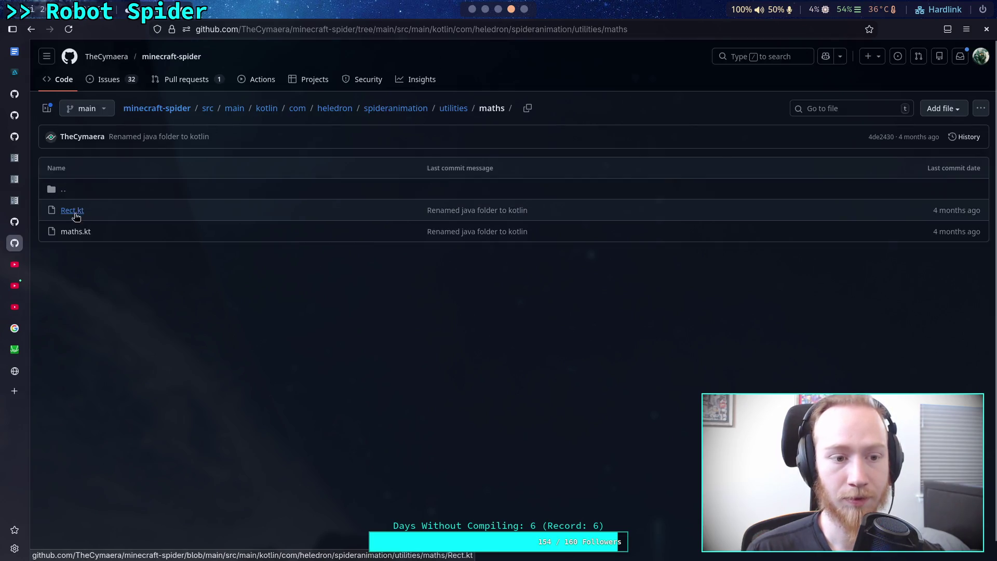
click(62, 192)
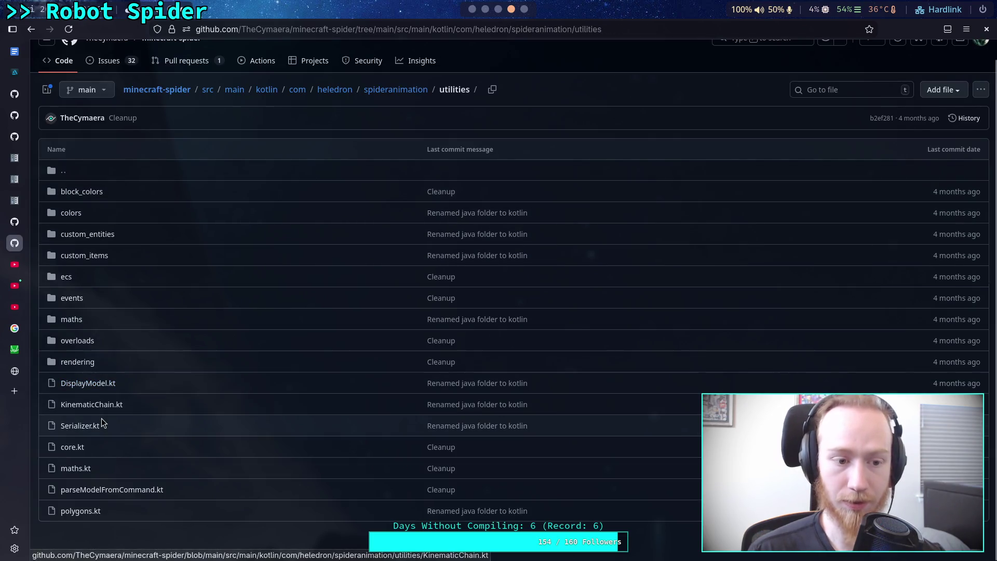
click(74, 469)
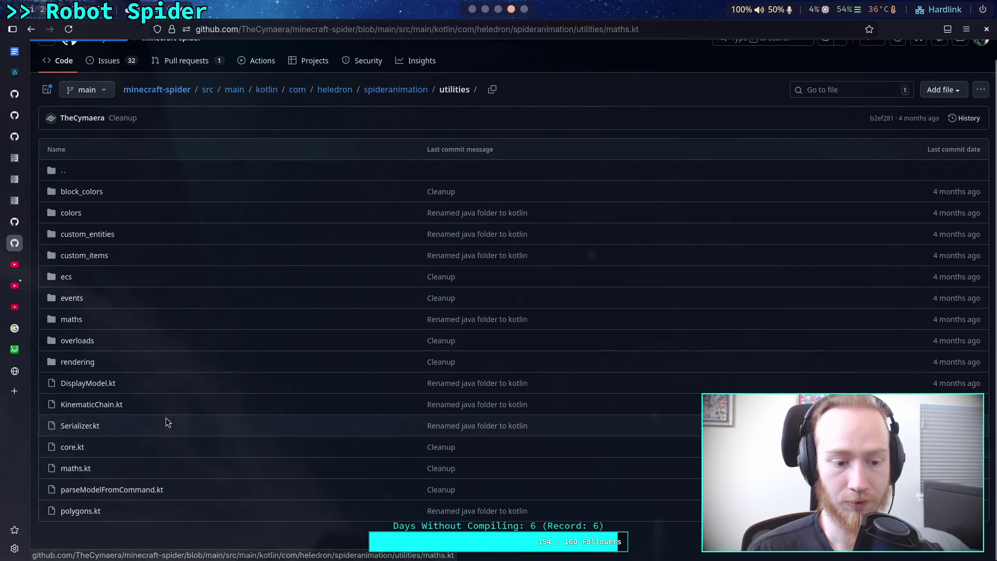
scroll(199, 404, down, 10)
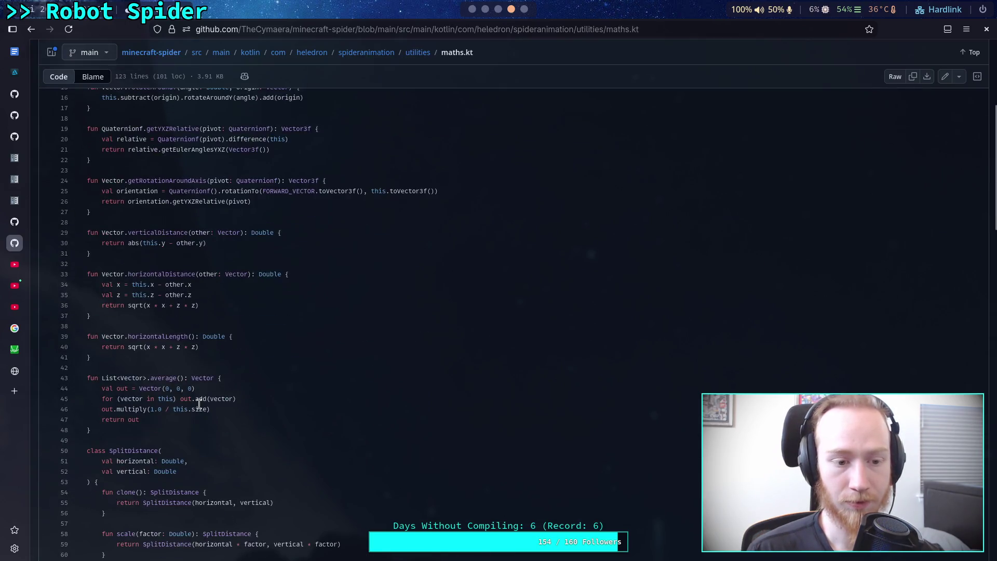
scroll(199, 404, down, 10)
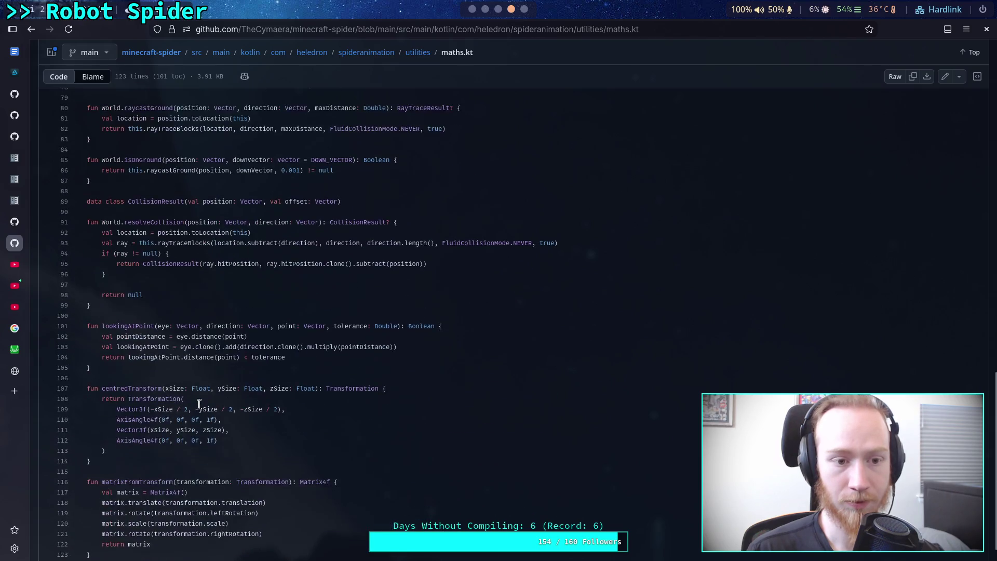
scroll(199, 404, up, 20)
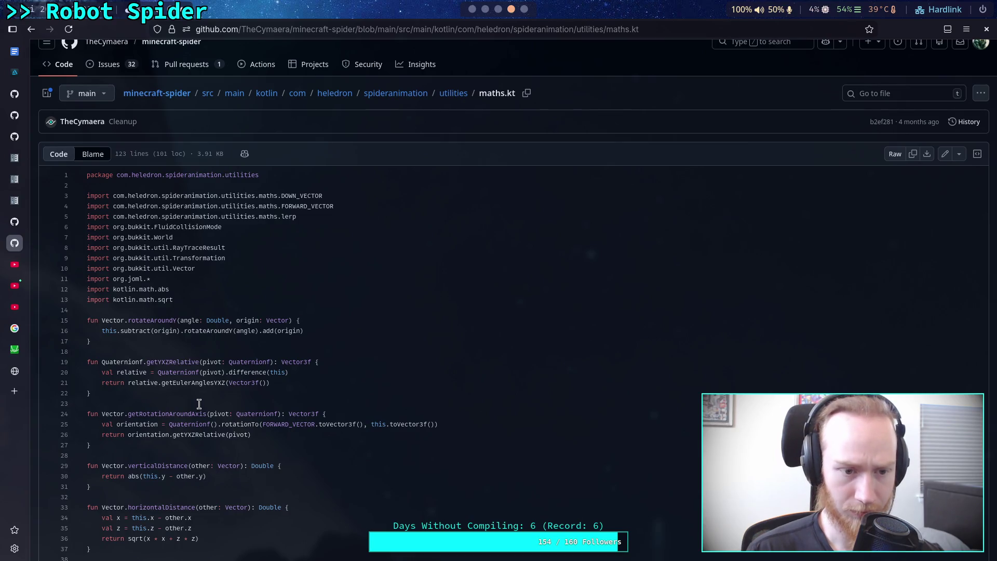
scroll(199, 404, down, 2)
drag(99, 296, 150, 297)
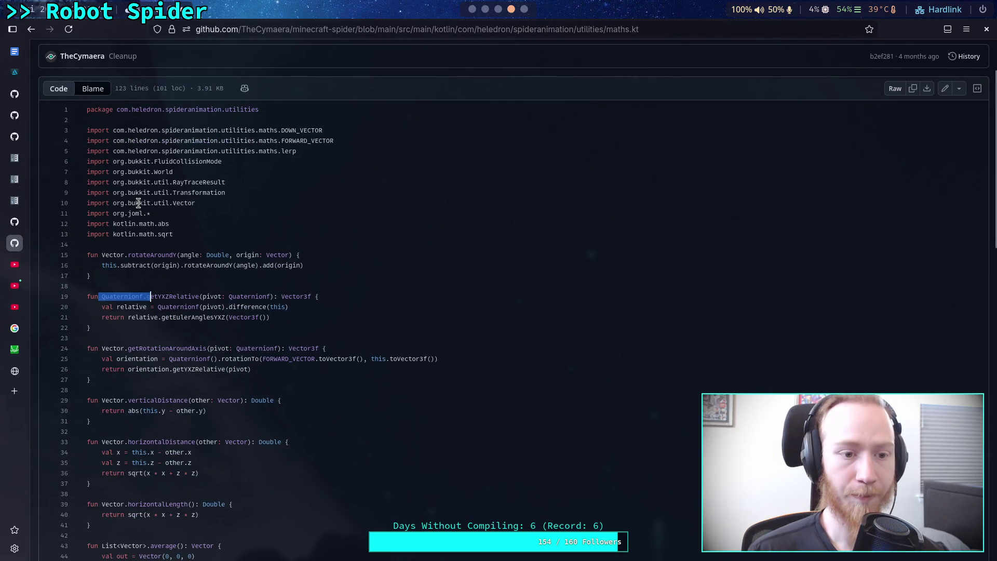
click(232, 222)
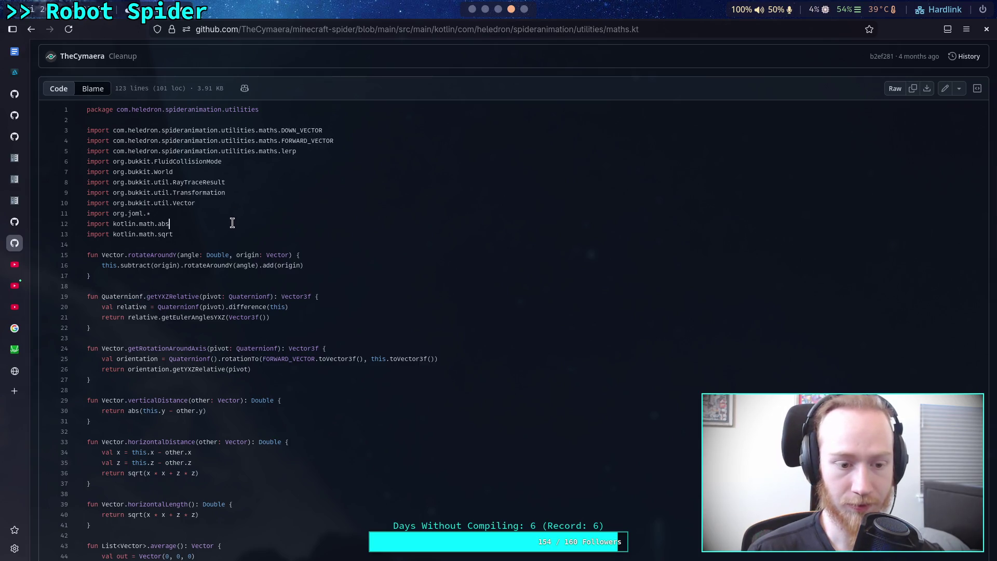
scroll(193, 281, down, 3)
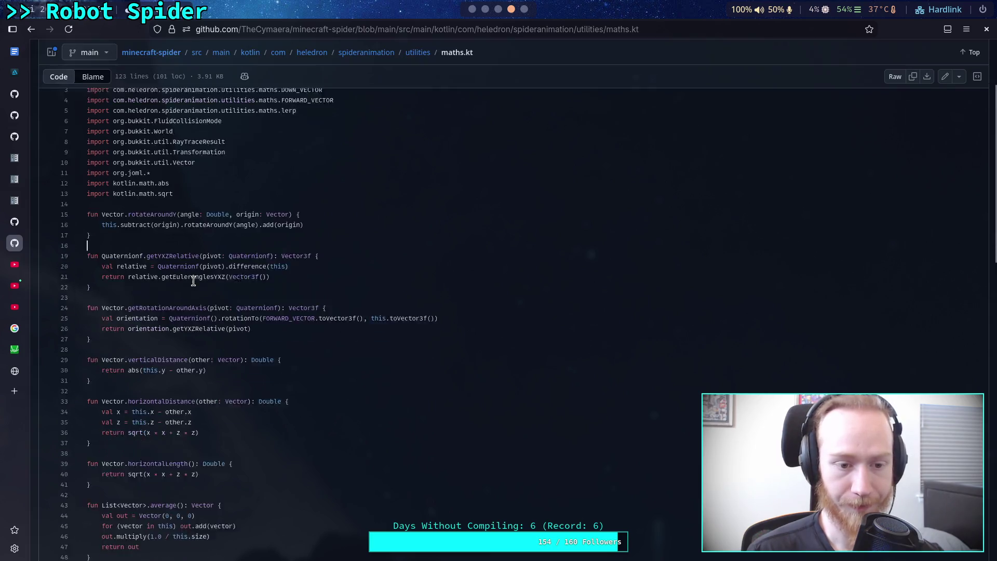
scroll(193, 281, down, 5)
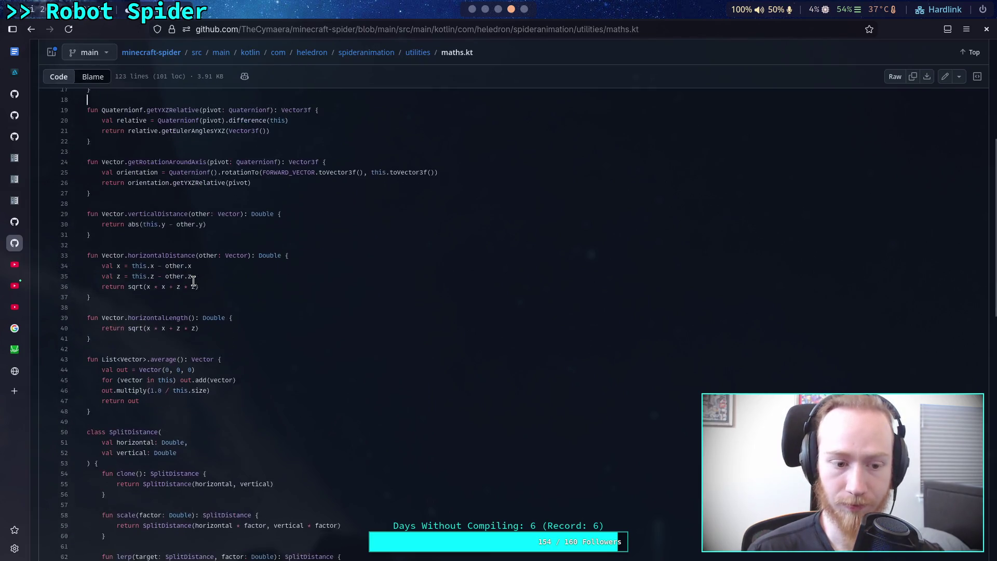
scroll(193, 281, up, 10)
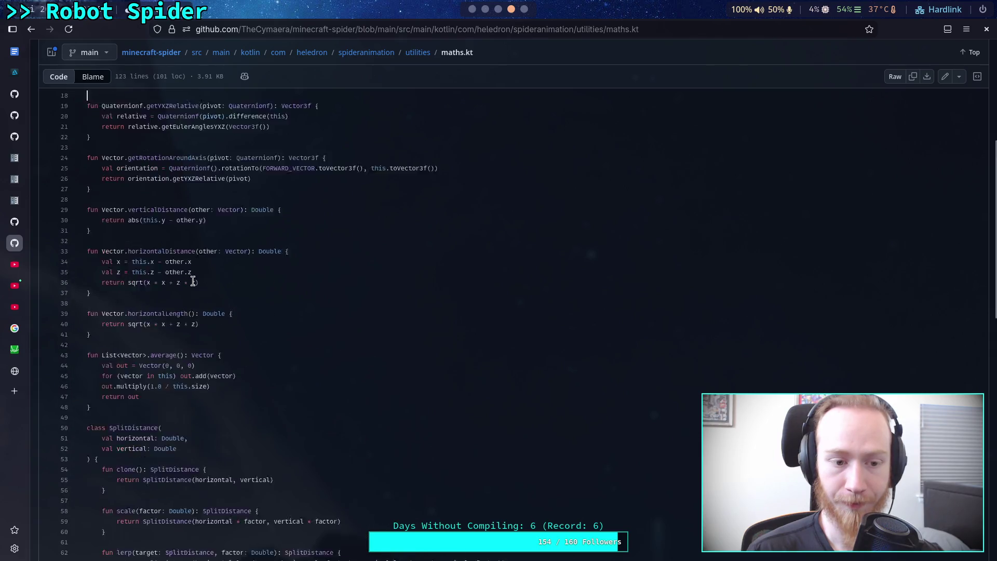
drag(154, 292, 112, 294)
click(110, 293)
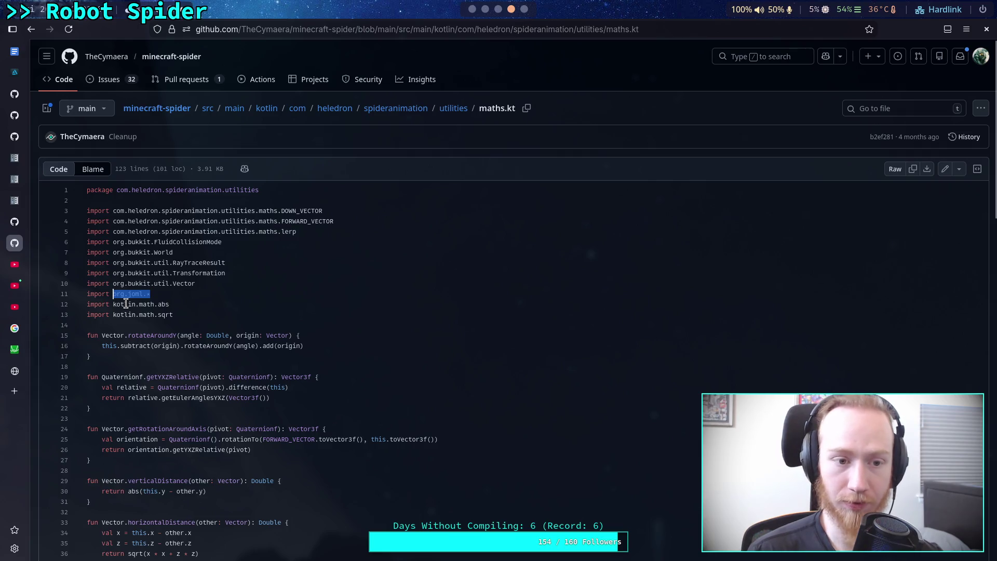
click(124, 305)
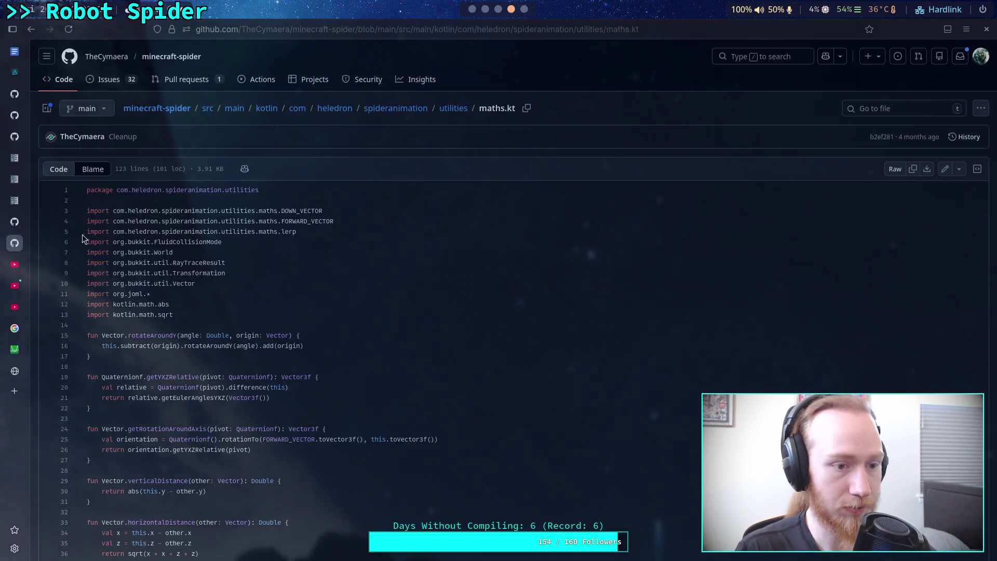
click(15, 390)
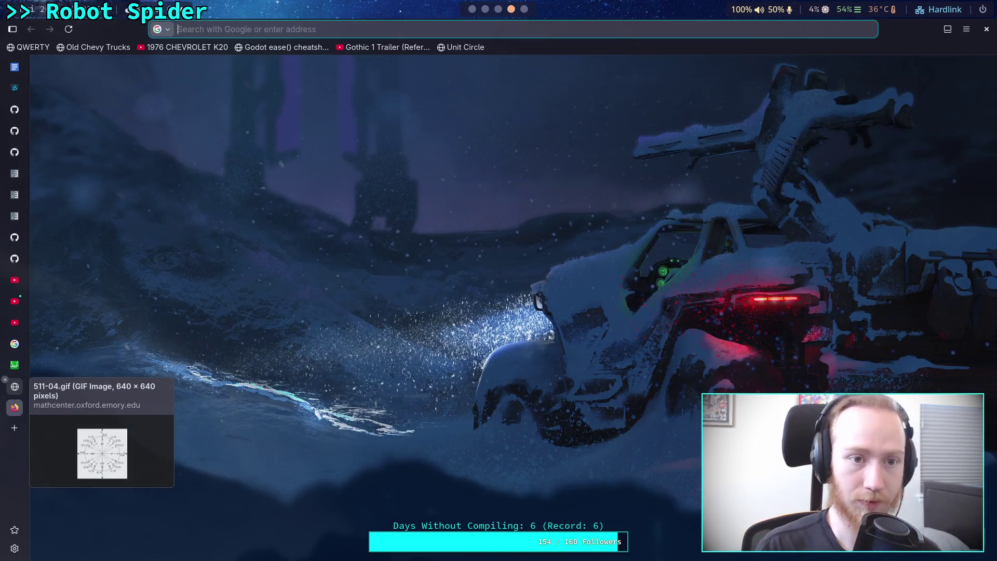
- Load the JOML repository and browse into src/main/kotlin/org/joml
text(https://github.com/JOML-CI/JOML)
key(Return)
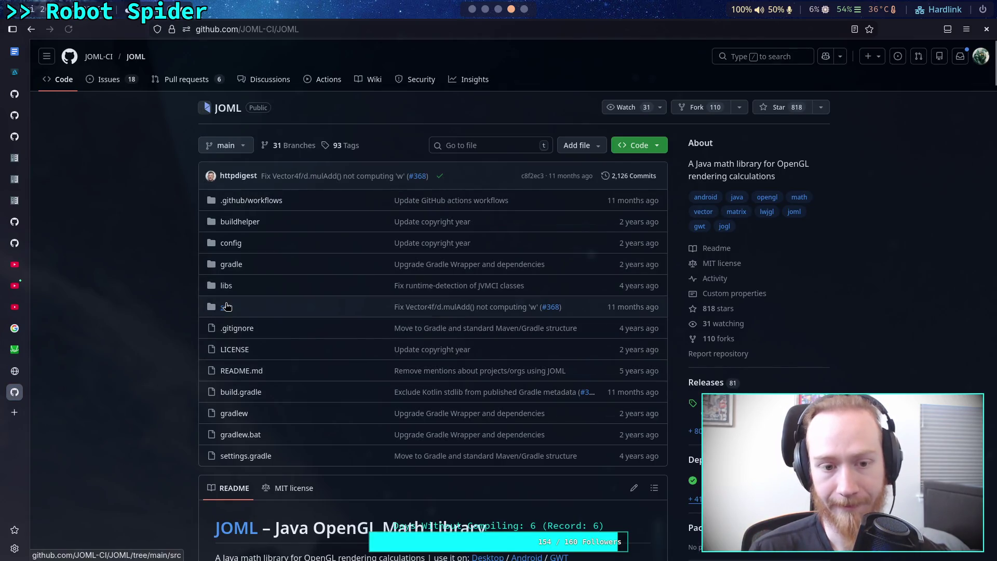
click(226, 307)
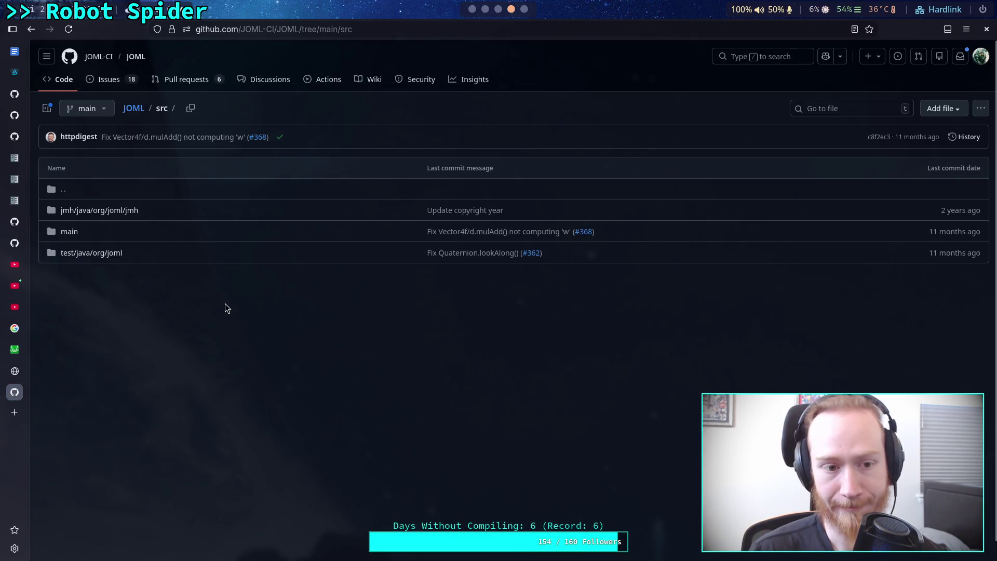
click(69, 231)
click(79, 233)
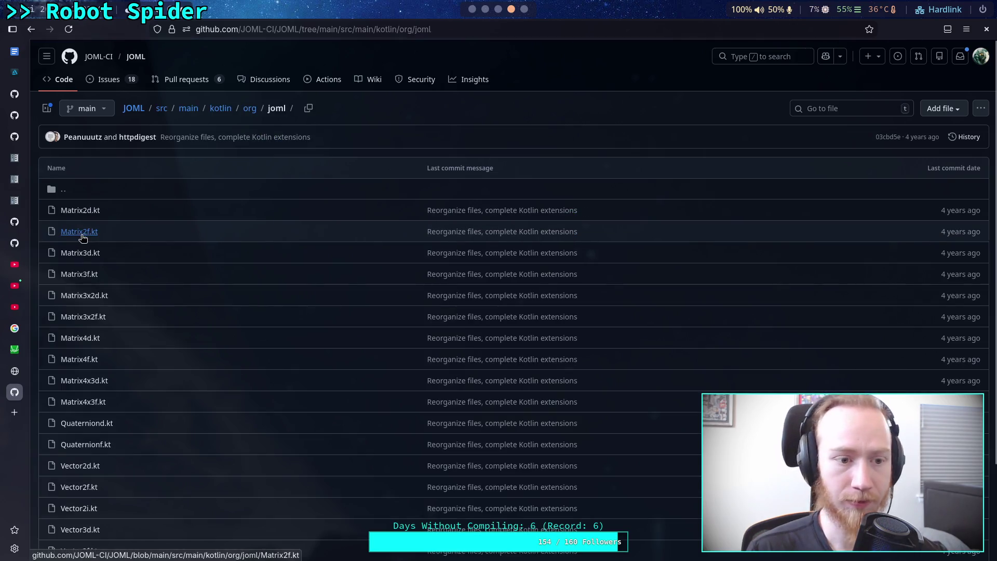
scroll(181, 263, down, 1)
scroll(181, 263, down, 2)
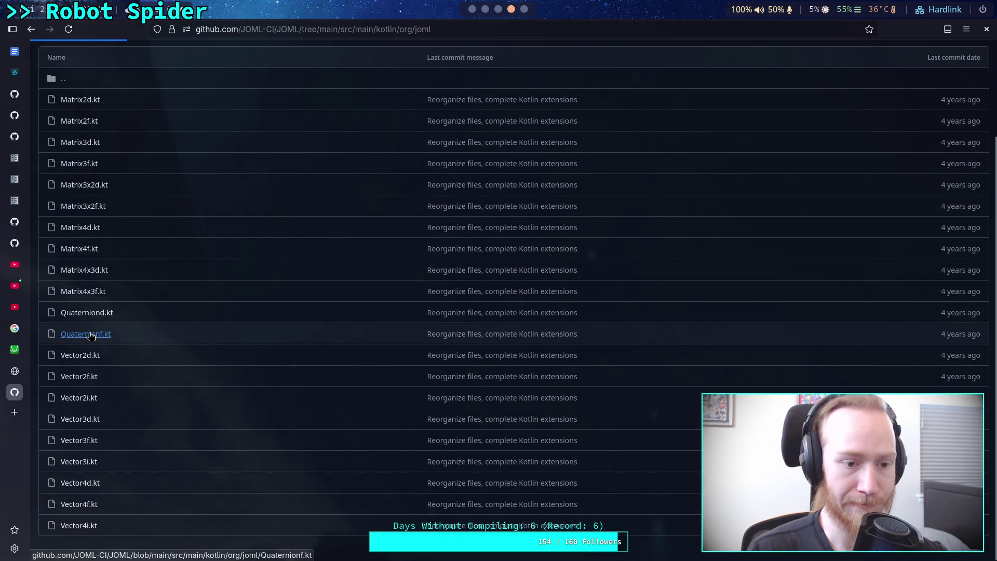
- Look over the Kotlin Quaternionf.kt and Quaterniond.kt files
click(98, 334)
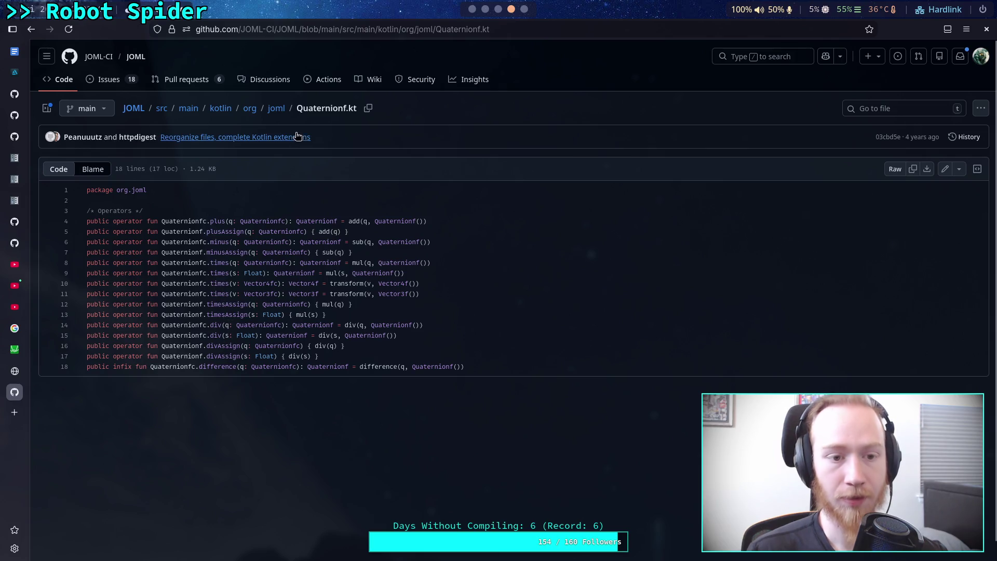
click(279, 110)
scroll(160, 362, down, 2)
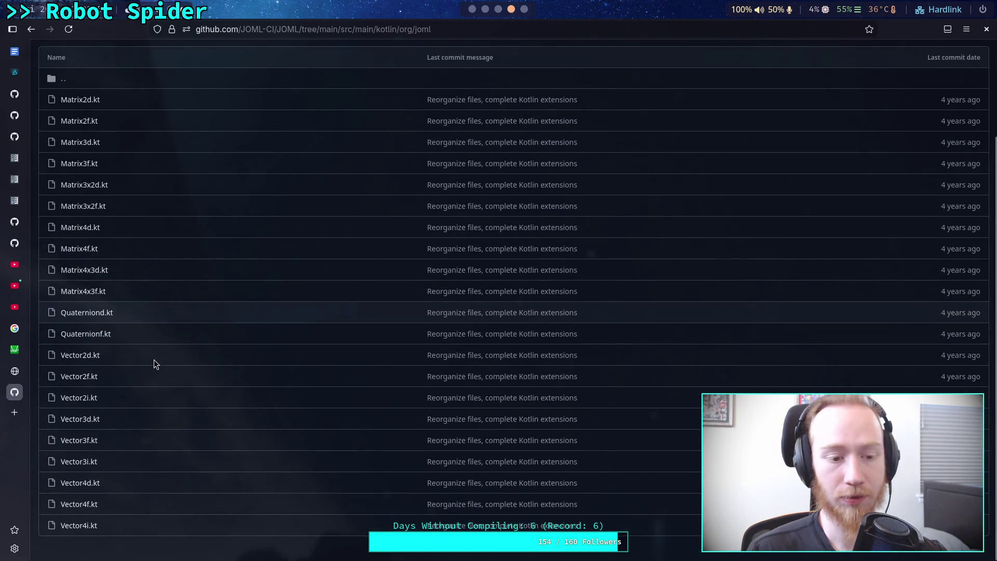
click(91, 317)
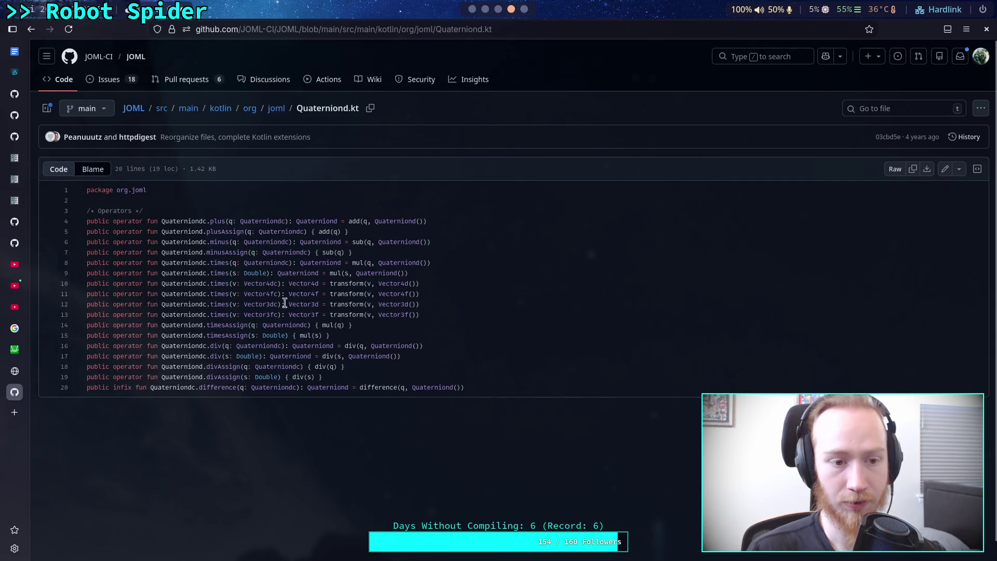
- Open Quaternionf.java from the src/main/java/org/joml folder
click(179, 109)
click(84, 210)
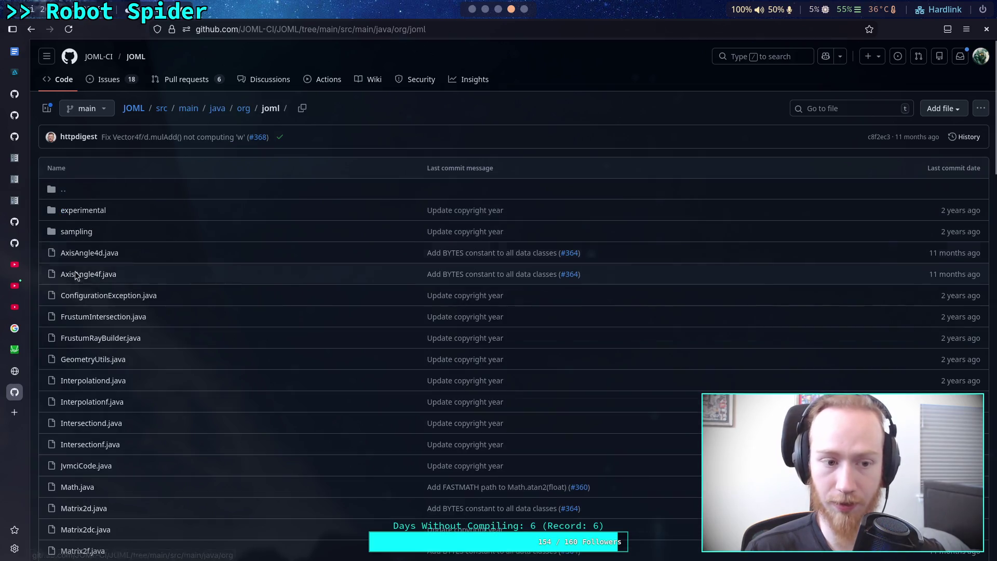
scroll(83, 311, down, 5)
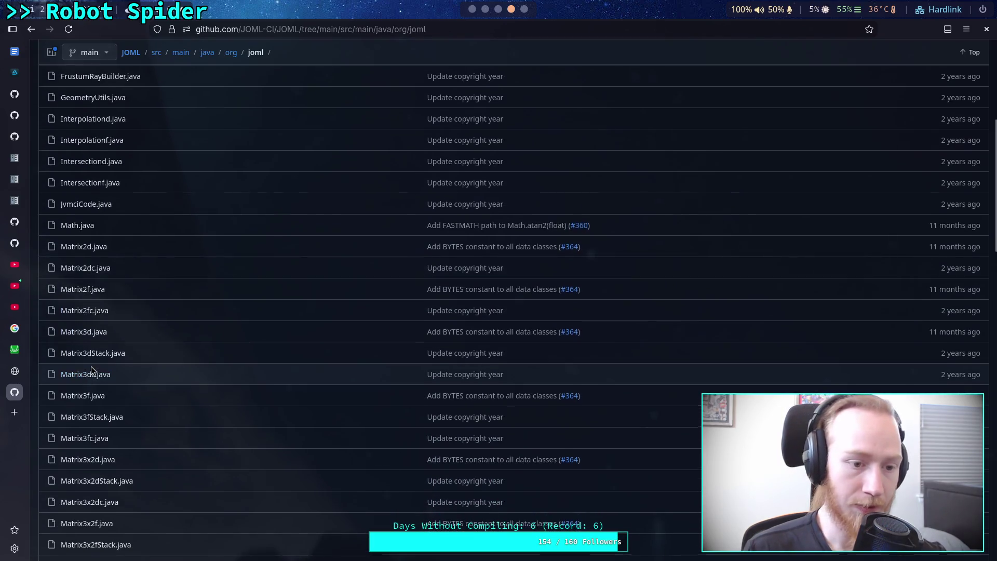
scroll(91, 368, down, 8)
scroll(92, 368, down, 4)
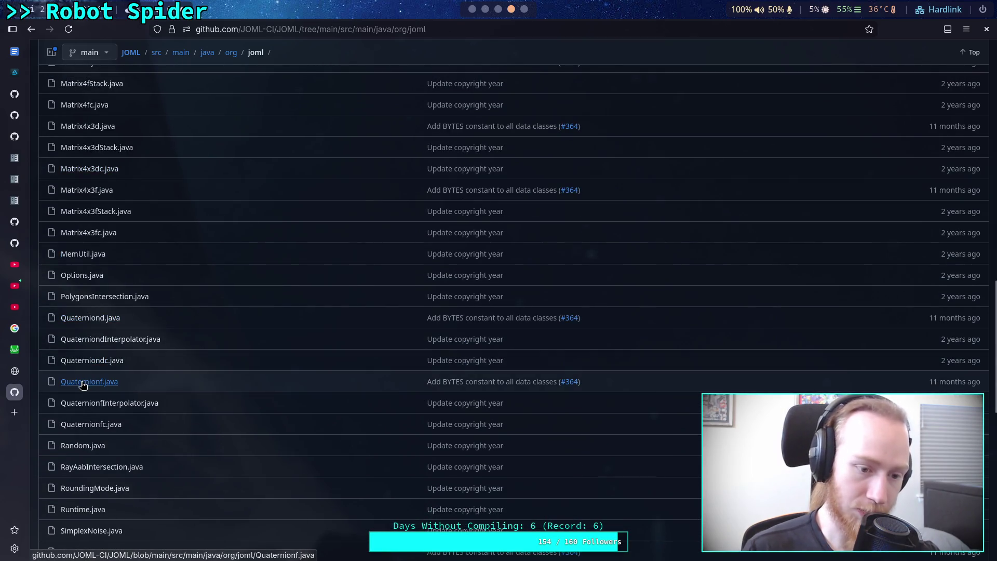
click(82, 384)
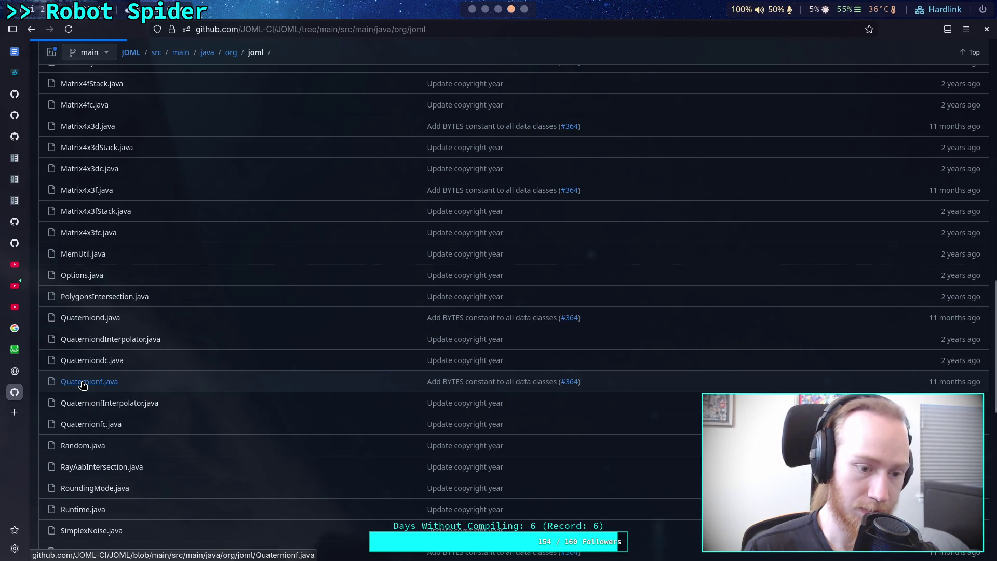
- Read Quaternionf.java from fromAxisAngleRad past mul and premul, then search for 'invert'
scroll(287, 403, down, 9)
scroll(286, 403, down, 20)
scroll(286, 402, down, 16)
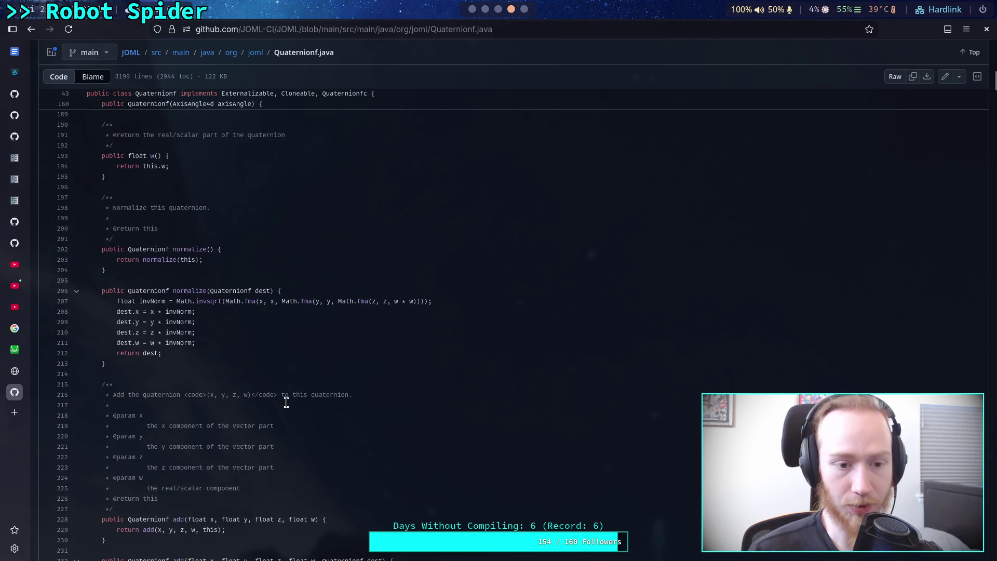
scroll(286, 403, down, 14)
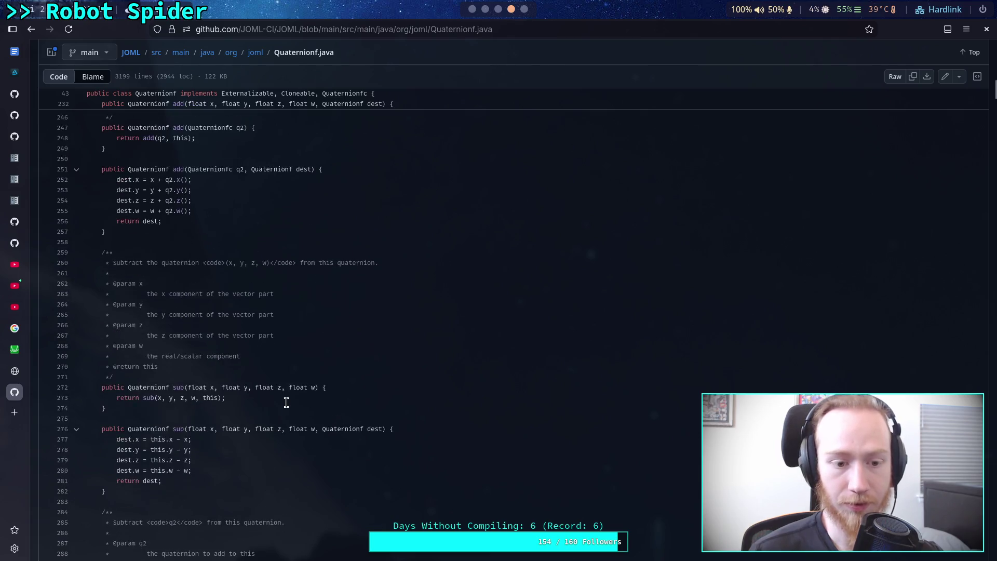
scroll(286, 402, down, 14)
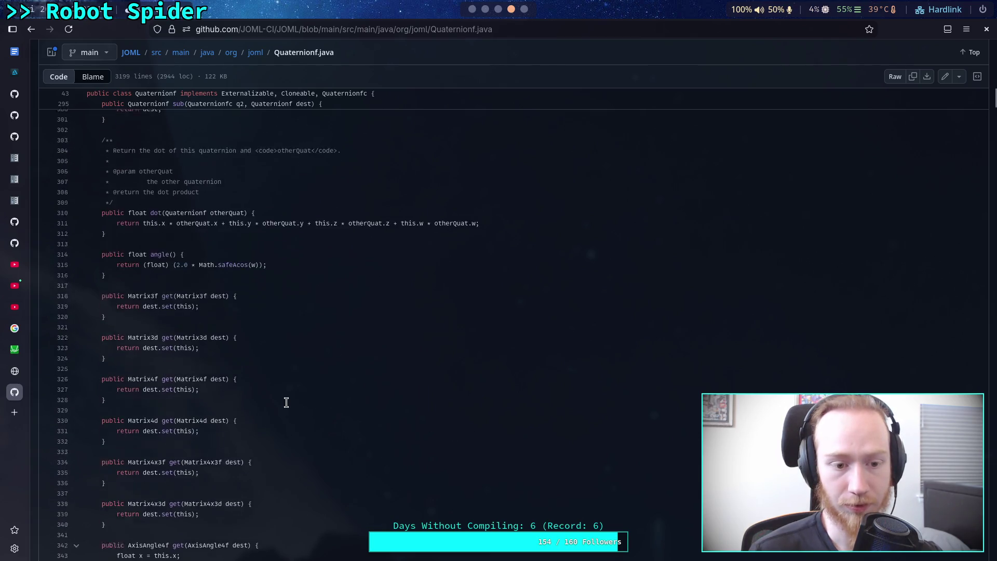
scroll(286, 403, down, 17)
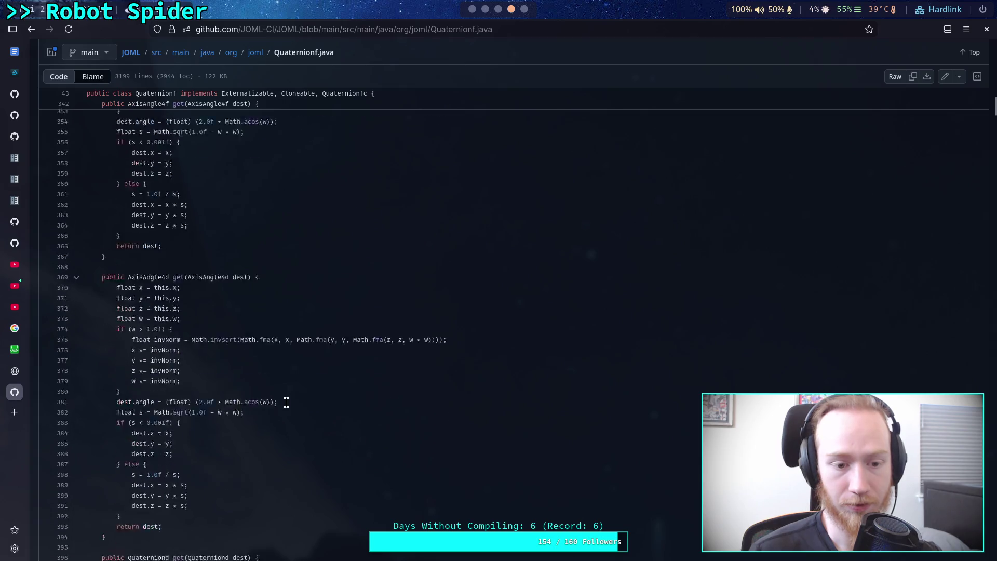
scroll(286, 403, down, 15)
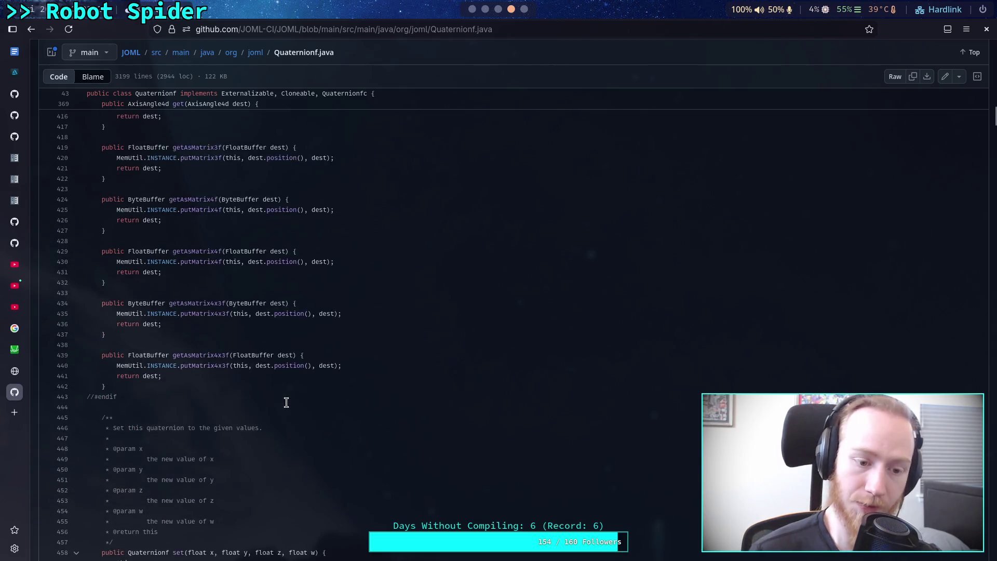
scroll(286, 402, down, 20)
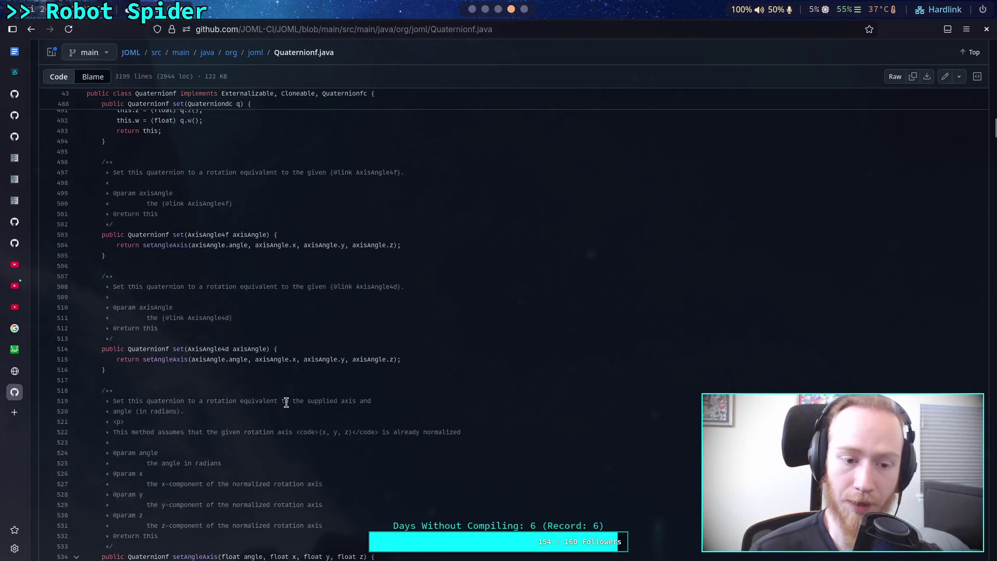
scroll(286, 403, down, 16)
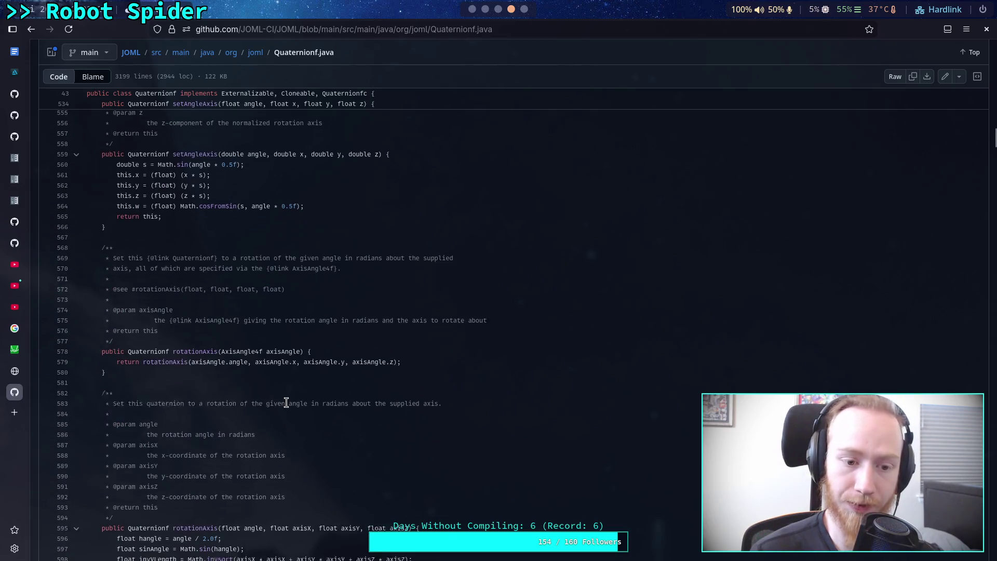
scroll(286, 403, down, 12)
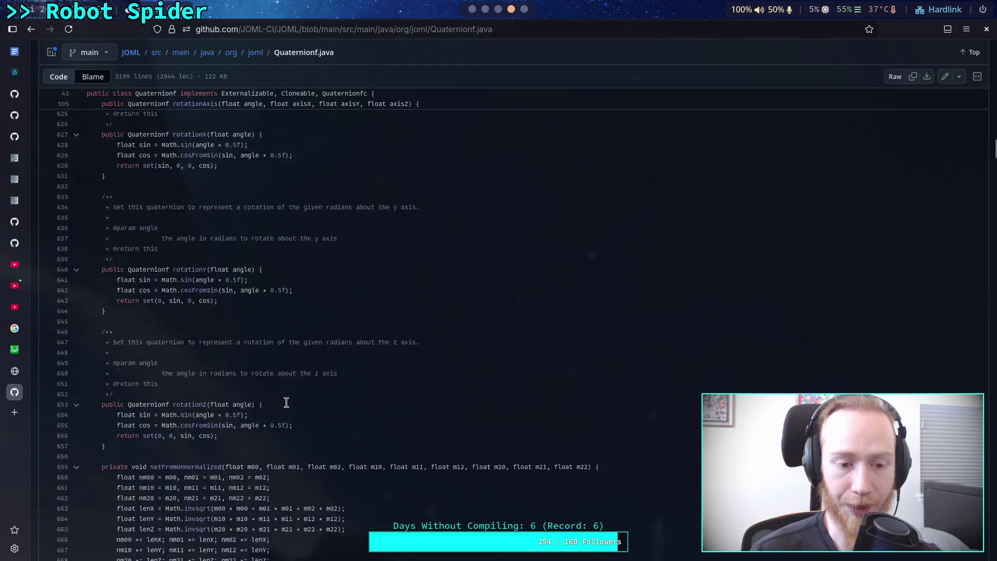
scroll(286, 402, down, 20)
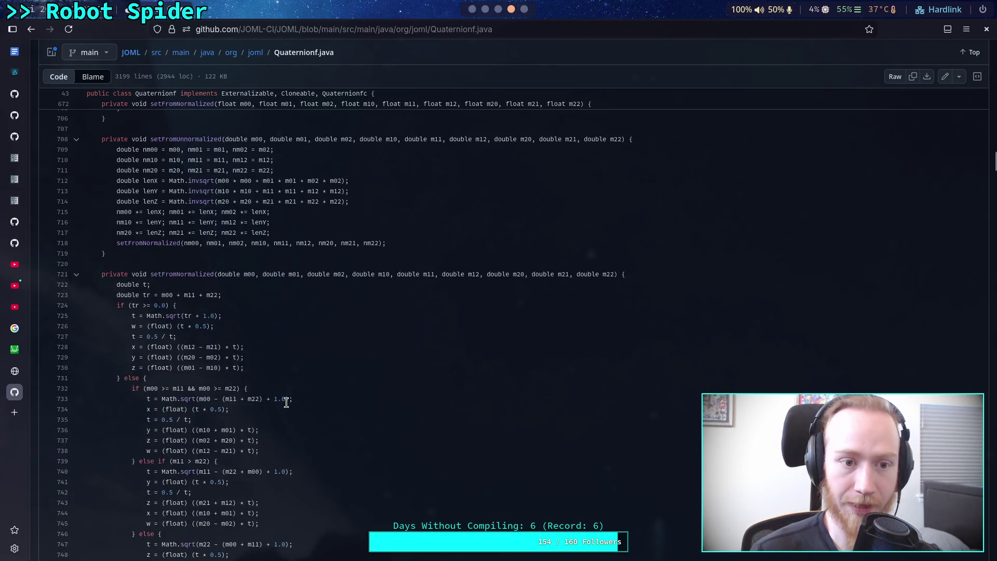
scroll(286, 402, down, 16)
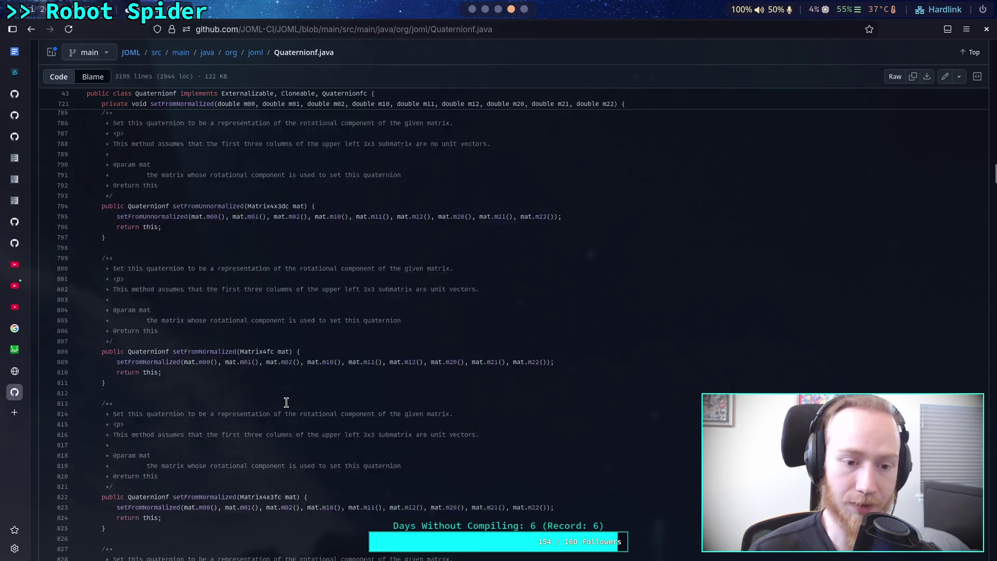
scroll(286, 402, down, 8)
scroll(286, 402, down, 16)
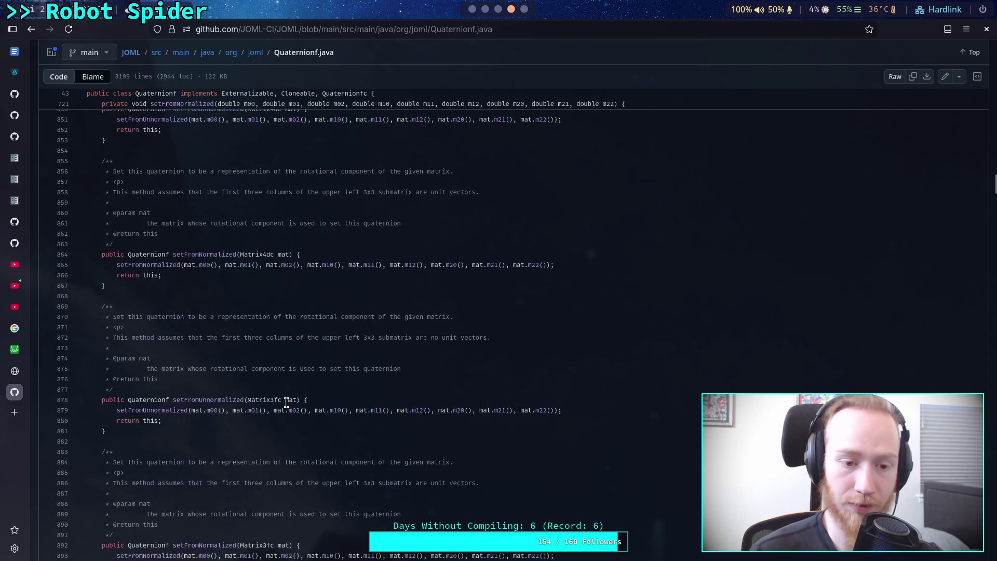
scroll(286, 402, down, 14)
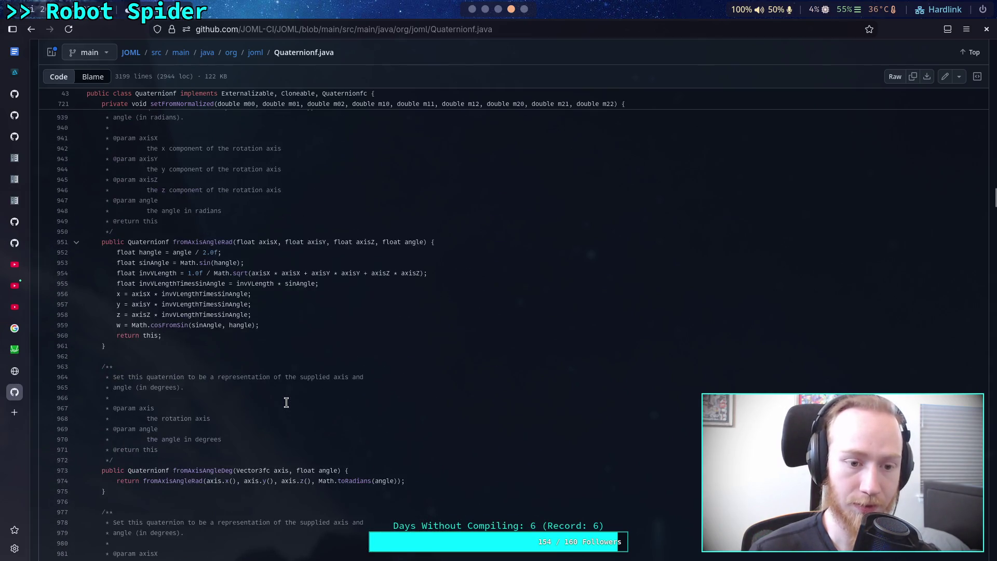
scroll(286, 402, down, 6)
scroll(286, 402, down, 5)
scroll(286, 403, down, 18)
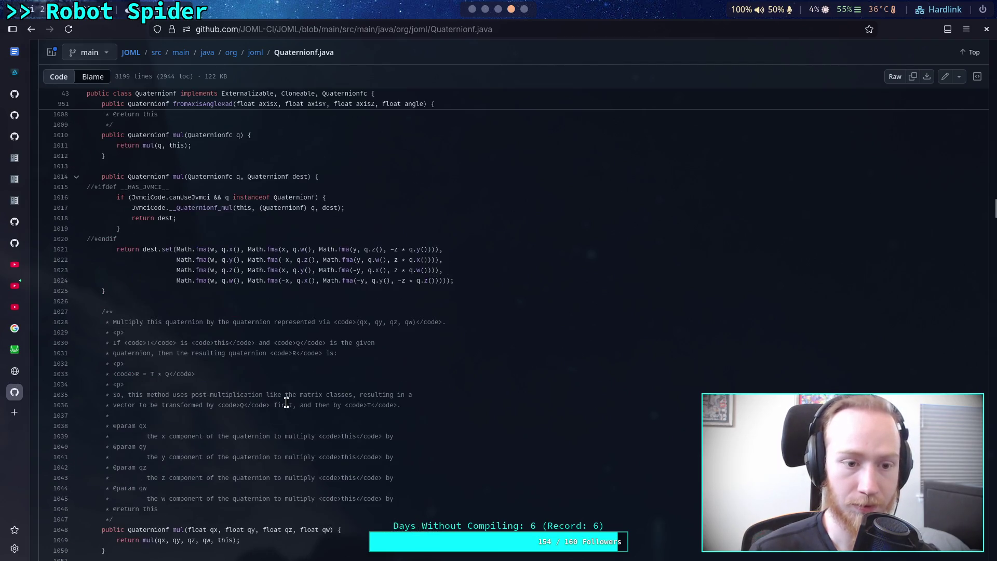
scroll(286, 402, down, 5)
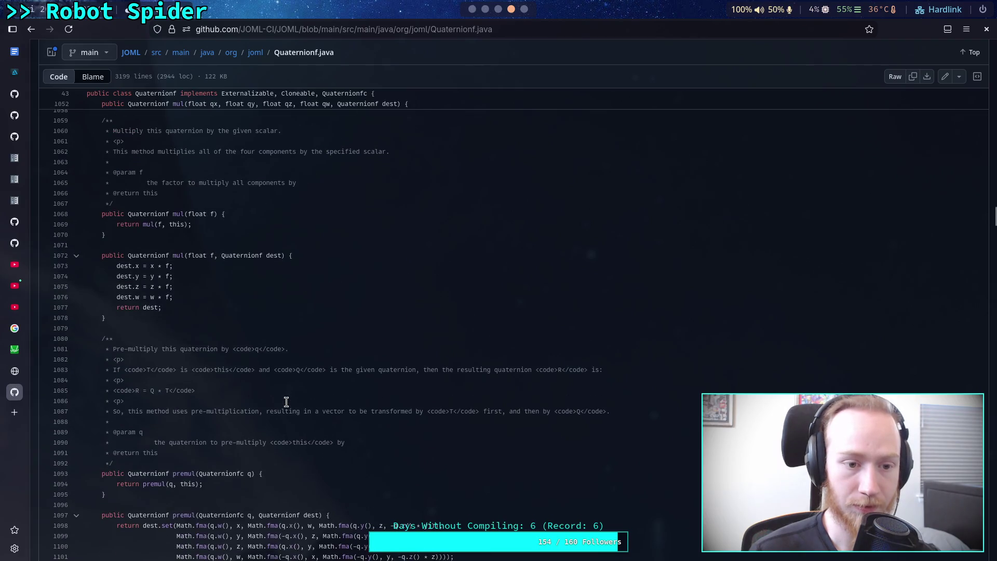
scroll(287, 403, down, 15)
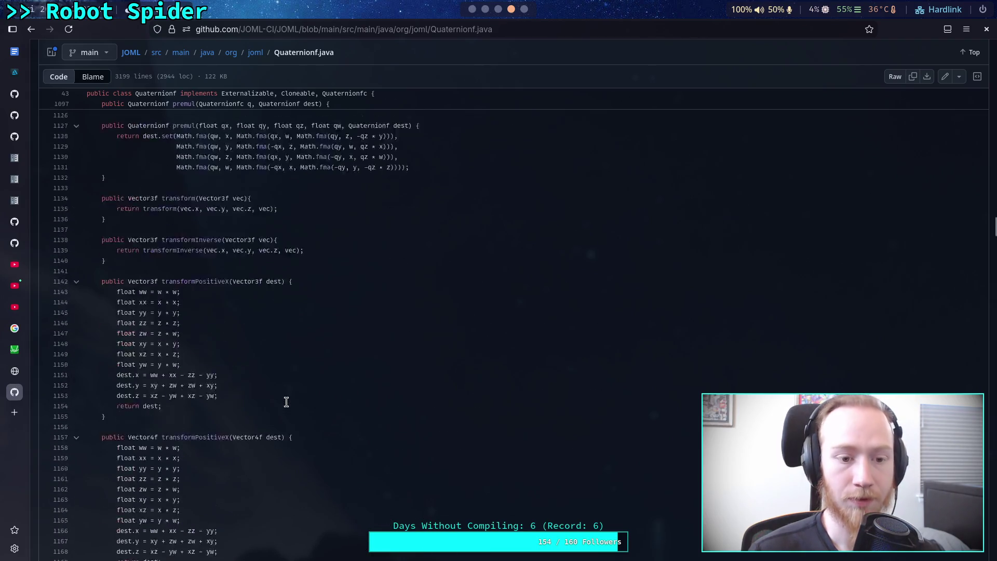
scroll(286, 402, down, 20)
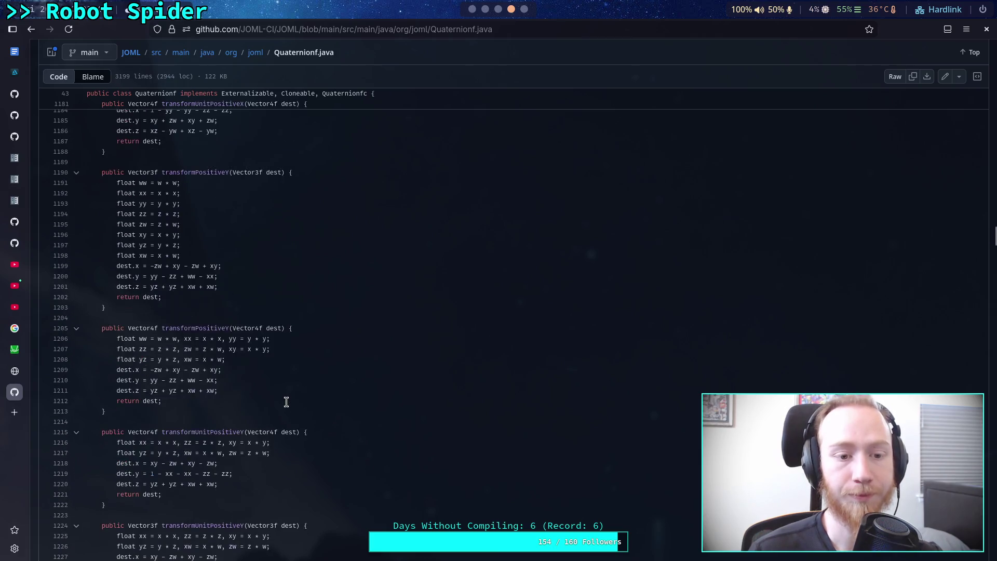
scroll(287, 402, down, 13)
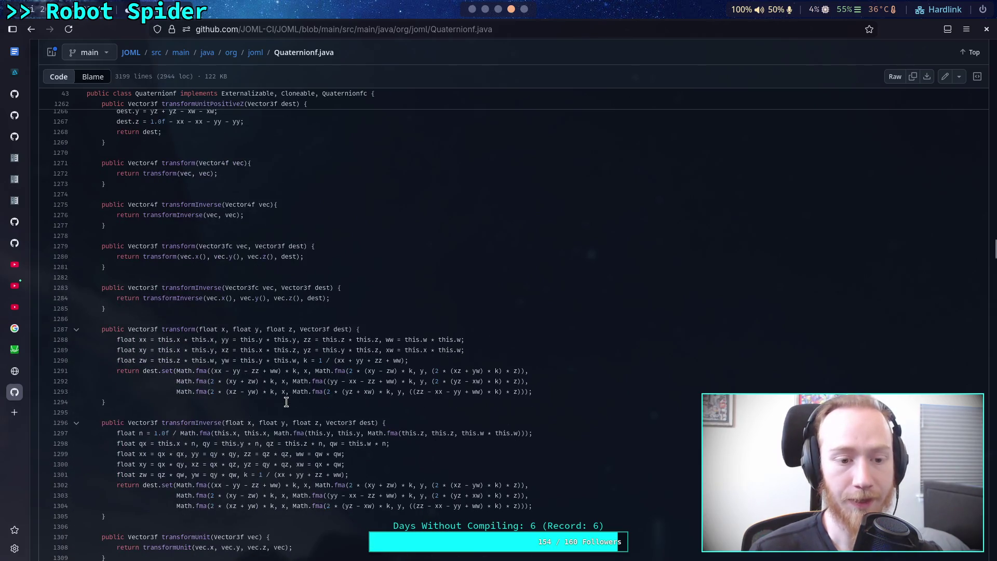
scroll(286, 402, down, 20)
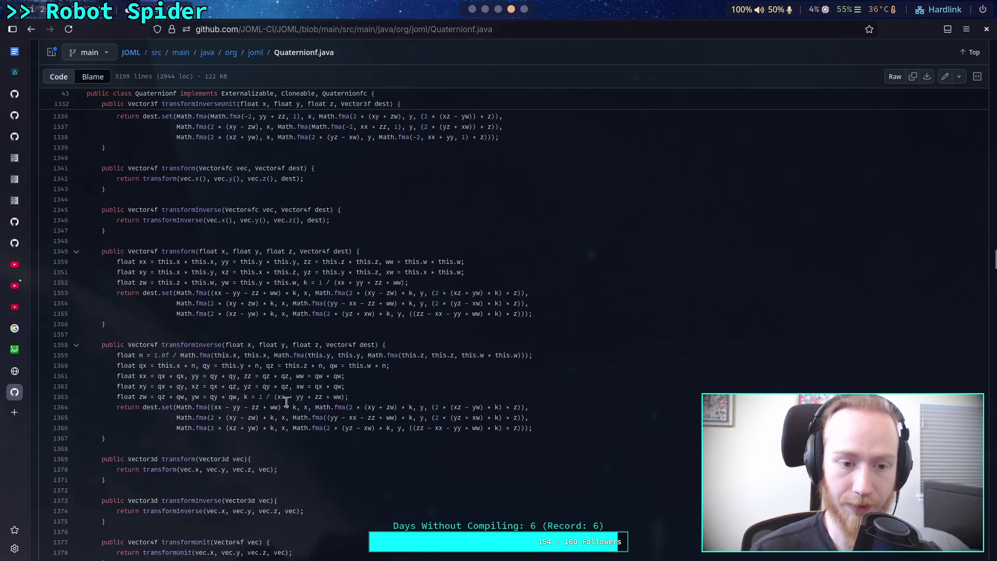
scroll(286, 402, down, 5)
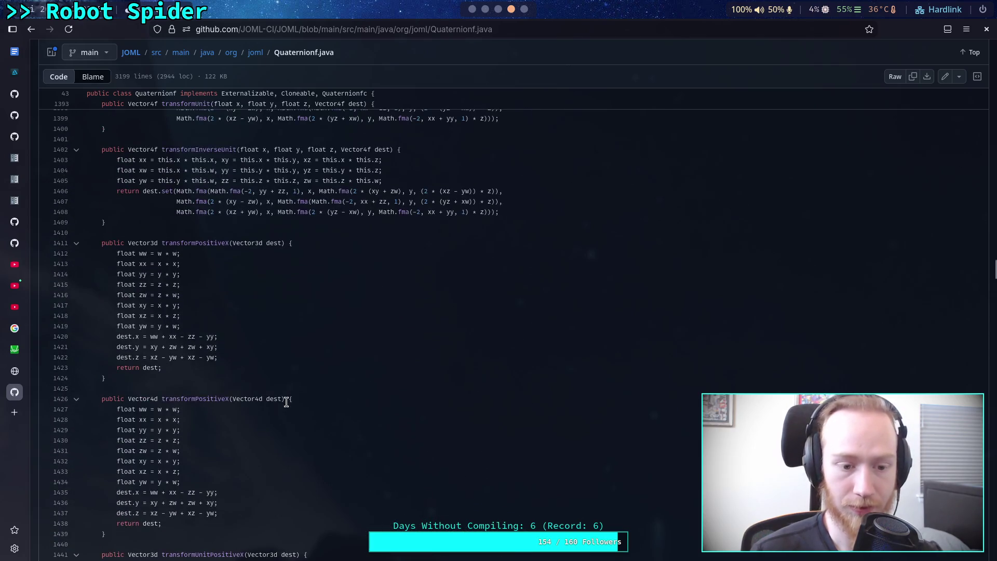
text(invert)
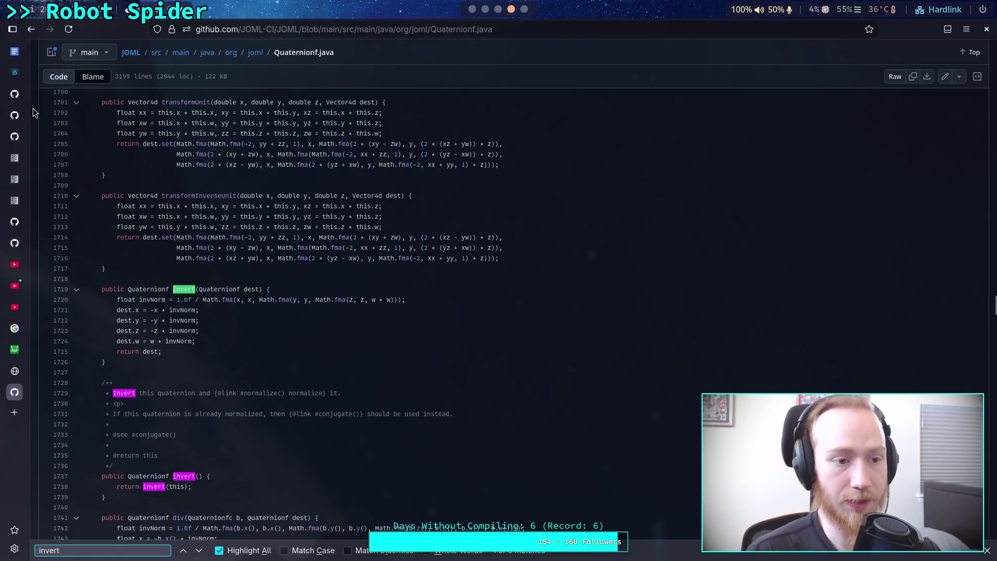
- Compare Behaviour.kt's invert() call on line 104 with JOML's inverse-norm expression on line 1720
click(15, 137)
click(20, 224)
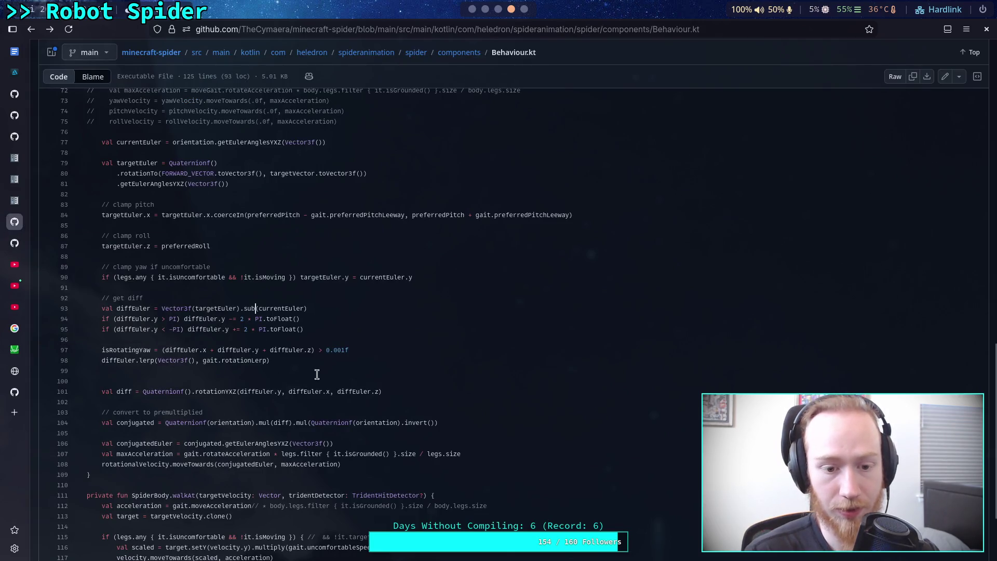
drag(404, 424, 436, 423)
click(20, 396)
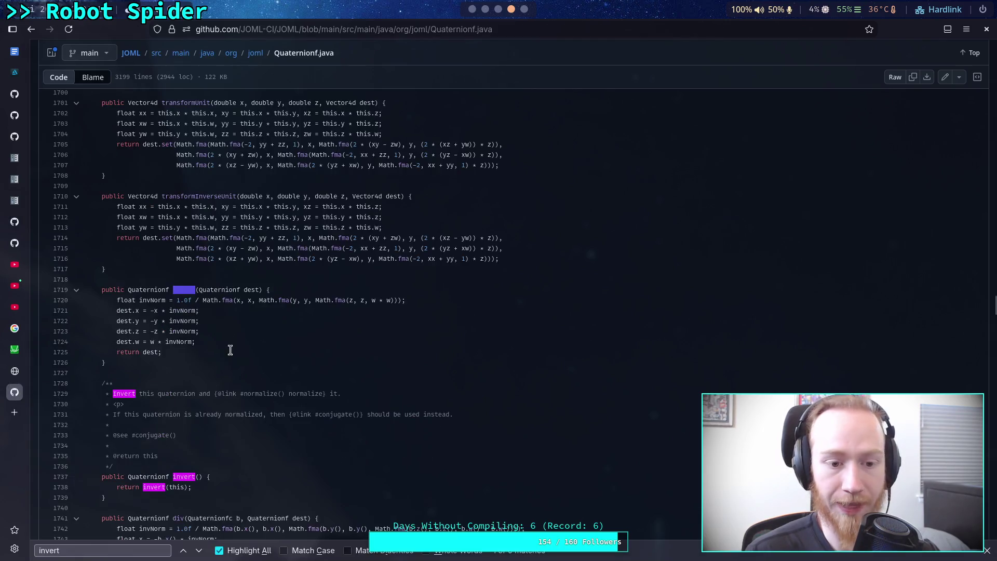
drag(181, 300, 406, 302)
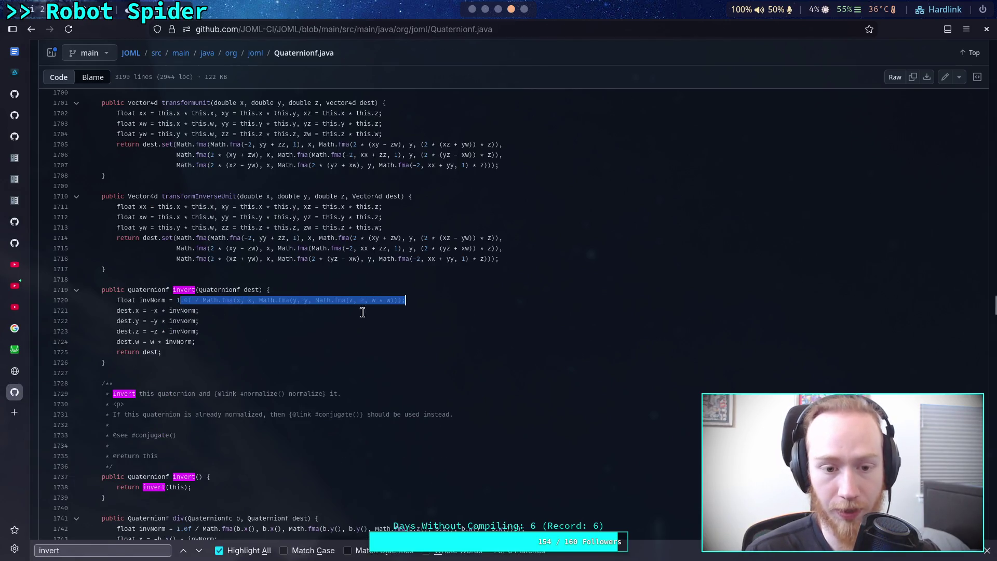
click(242, 301)
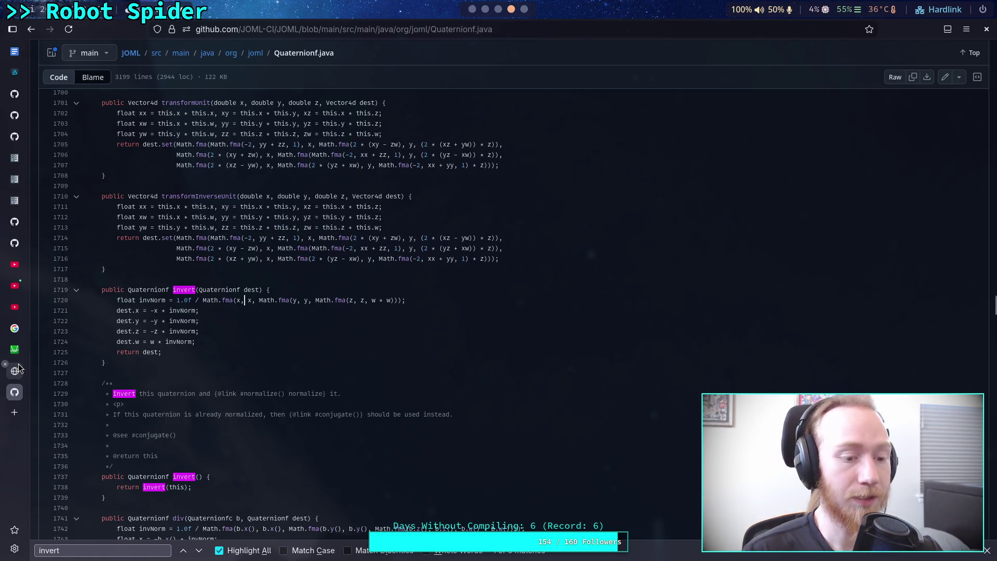
mouse_move(17, 370)
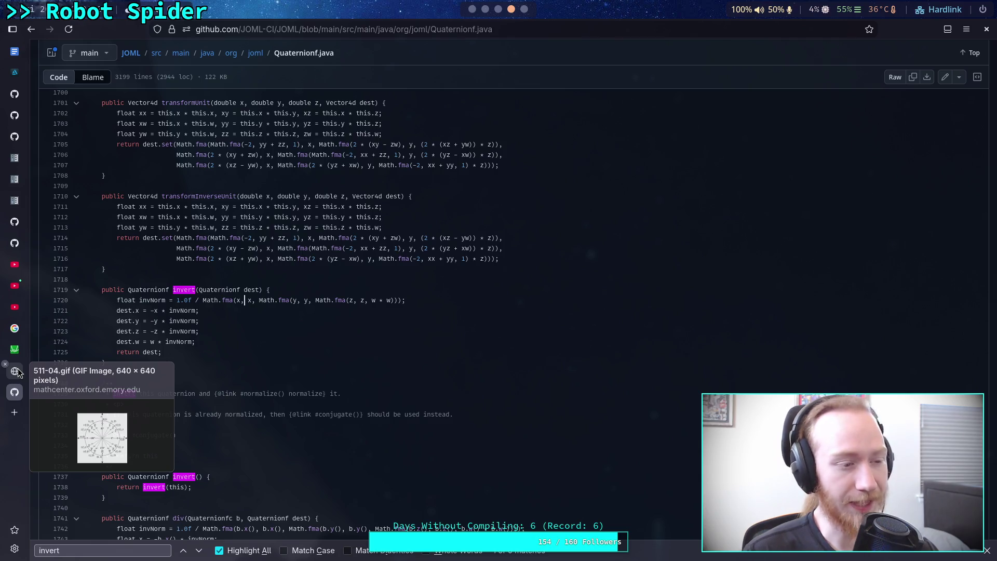
- Open quaternion.h from Godot's core/math listing and scroll to the end of the file
click(15, 137)
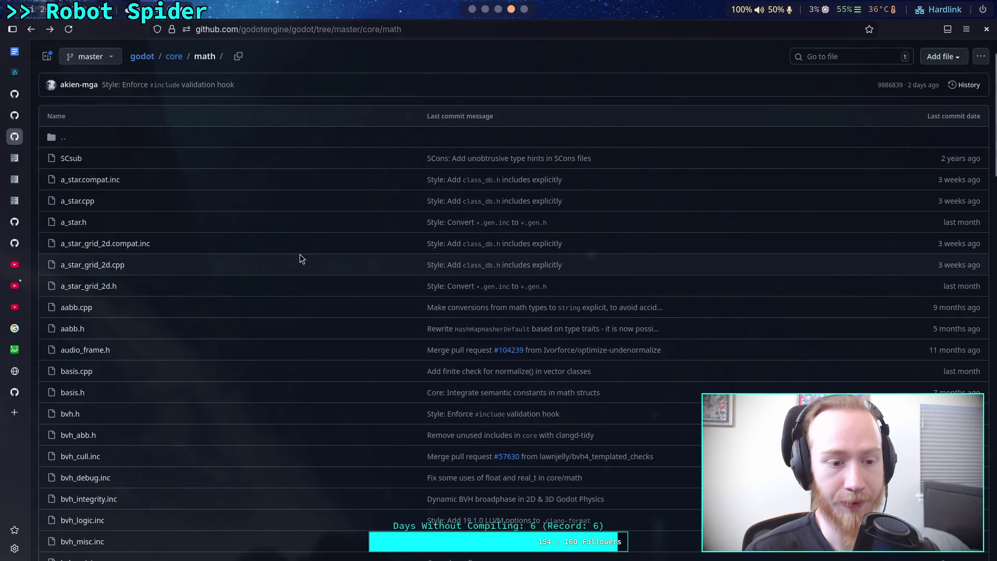
scroll(159, 363, down, 10)
scroll(119, 348, down, 12)
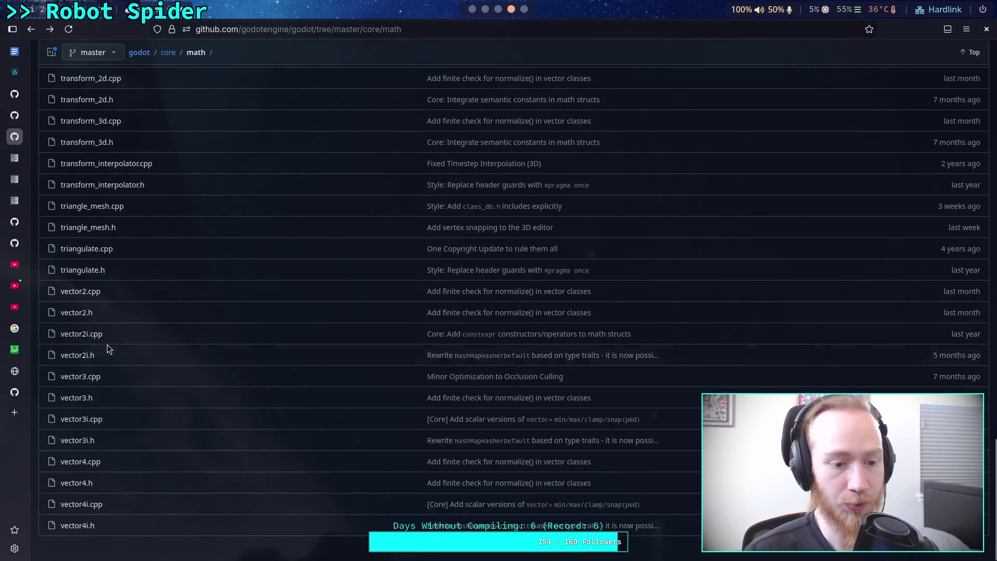
scroll(108, 290, up, 8)
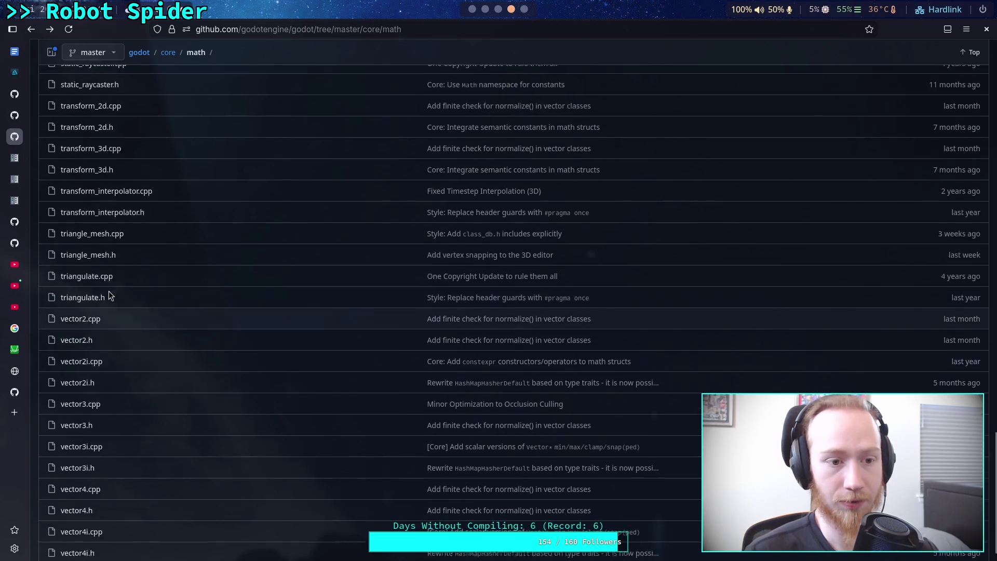
click(82, 194)
scroll(571, 345, down, 8)
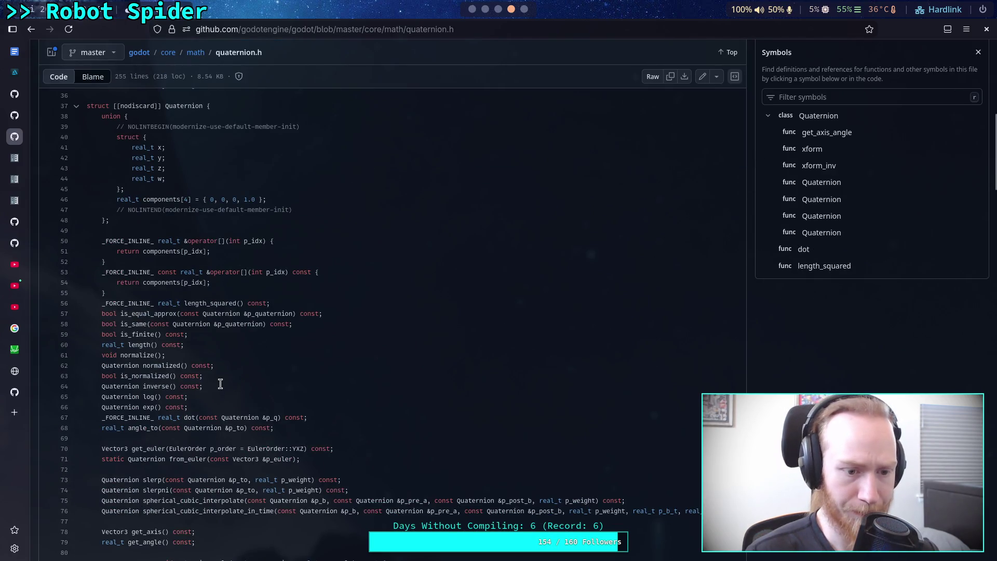
scroll(224, 384, down, 8)
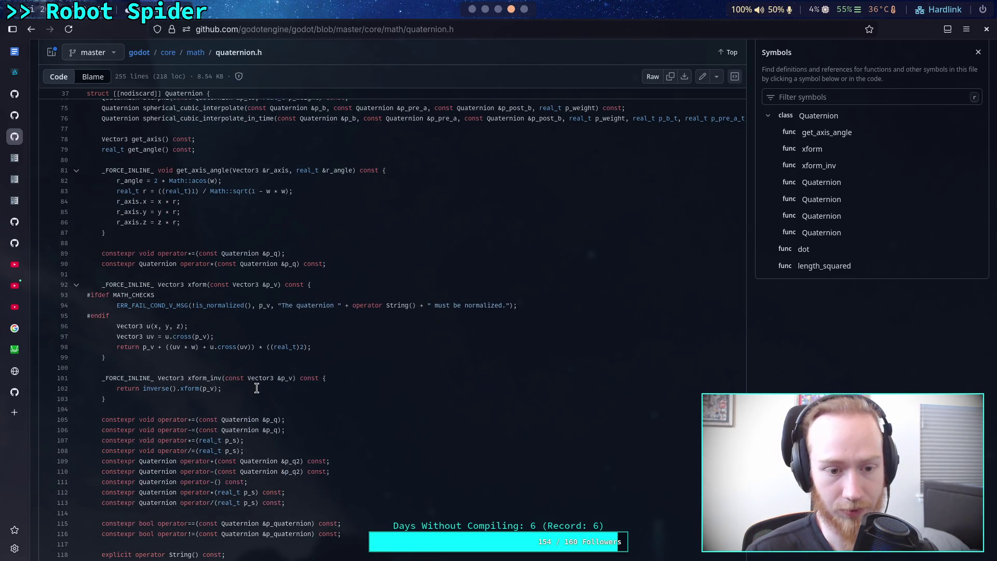
scroll(256, 388, up, 3)
scroll(226, 379, down, 10)
scroll(227, 379, down, 12)
scroll(226, 380, down, 10)
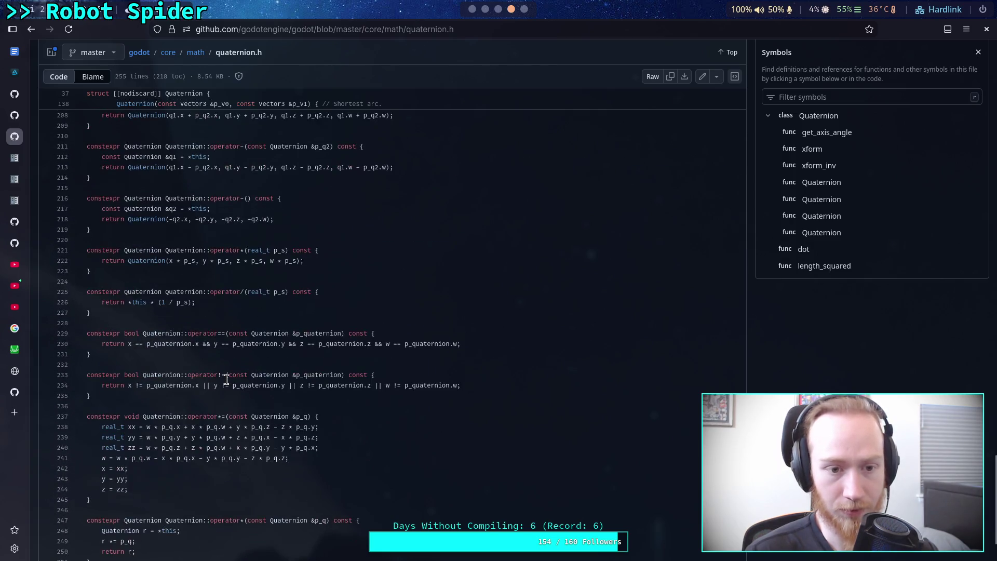
- Switch the address to quaternion.cpp and highlight inverse's negated components on line 86
click(454, 34)
key(BackSpace)
text(cpp)
key(Return)
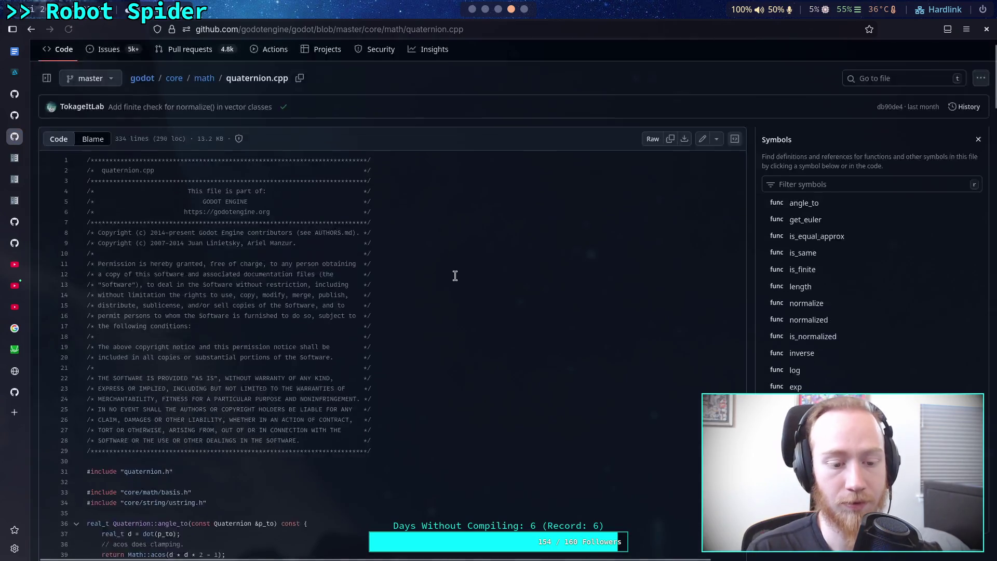
scroll(455, 276, down, 5)
scroll(462, 280, down, 5)
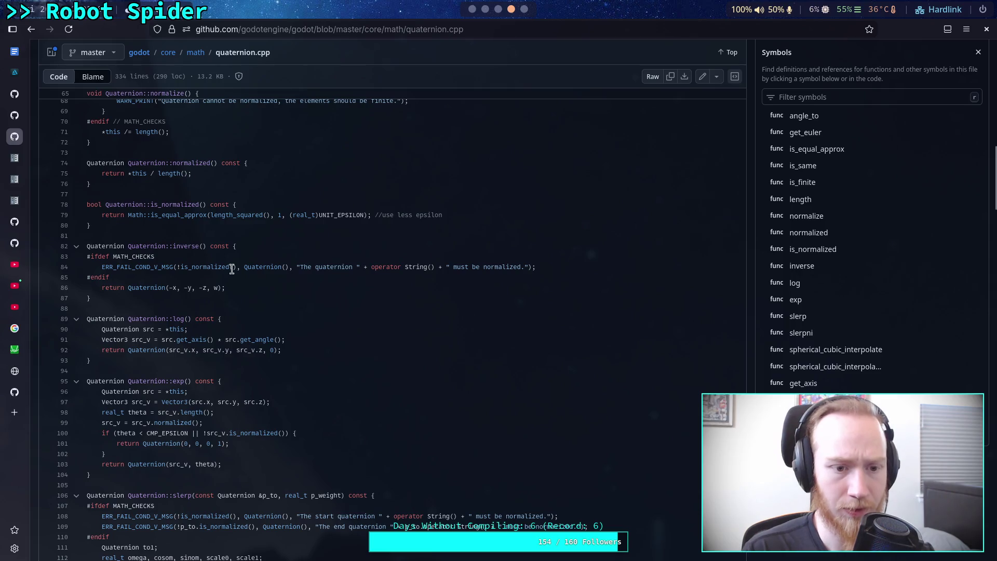
drag(173, 288, 251, 289)
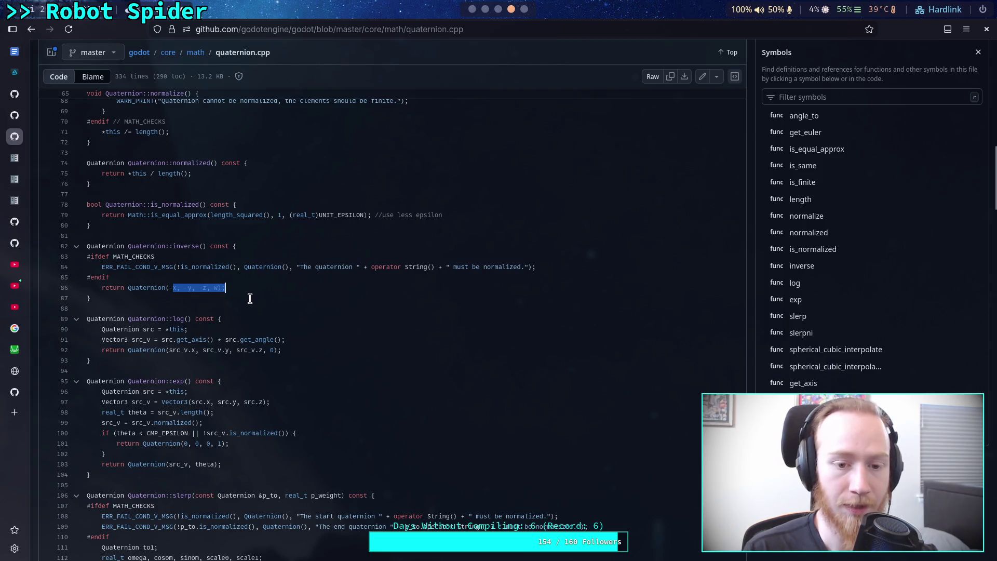
click(222, 302)
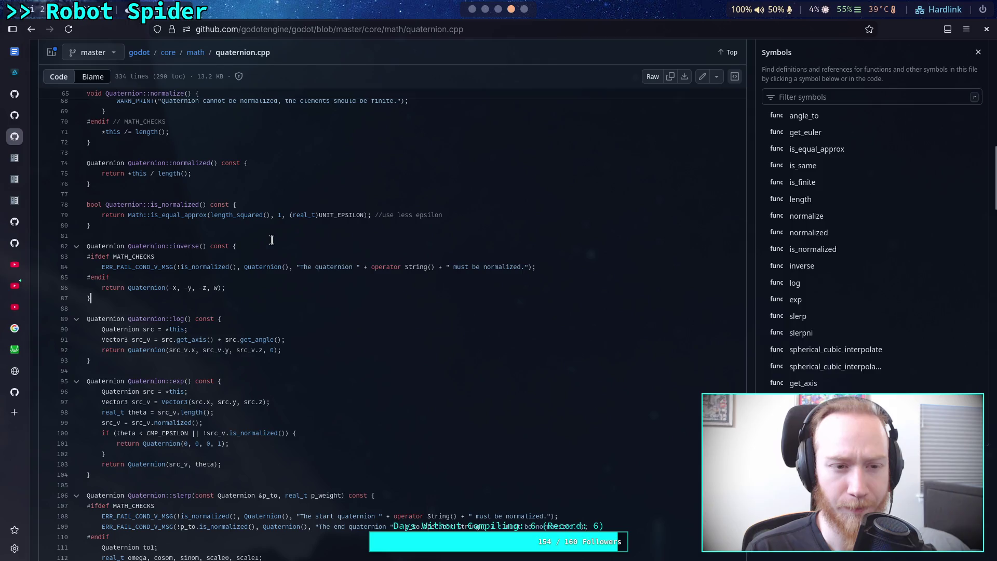
- Scroll through the rest of quaternion.cpp, then go back to quaternion.h
scroll(271, 239, up, 3)
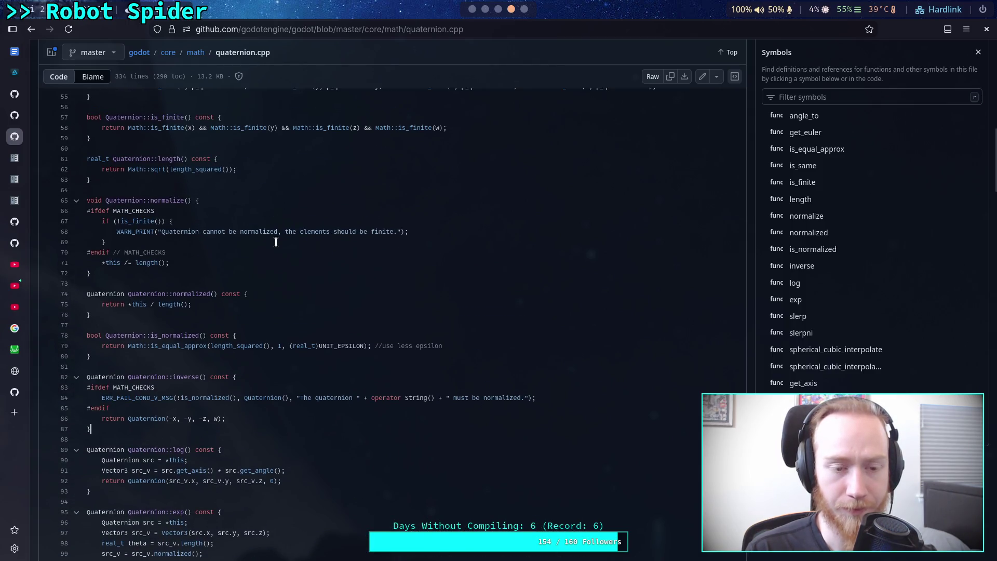
scroll(275, 242, up, 3)
scroll(276, 242, up, 3)
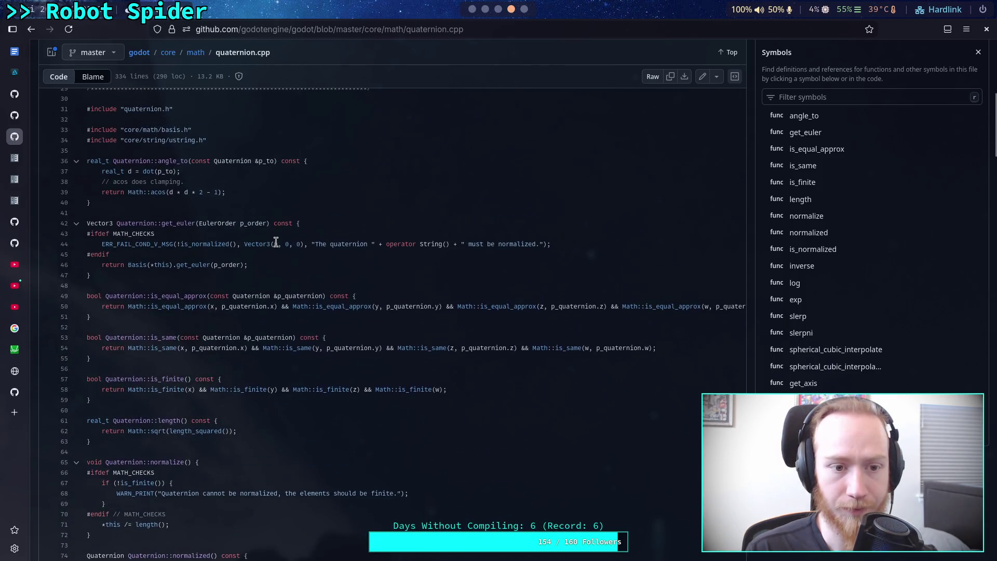
scroll(276, 242, down, 15)
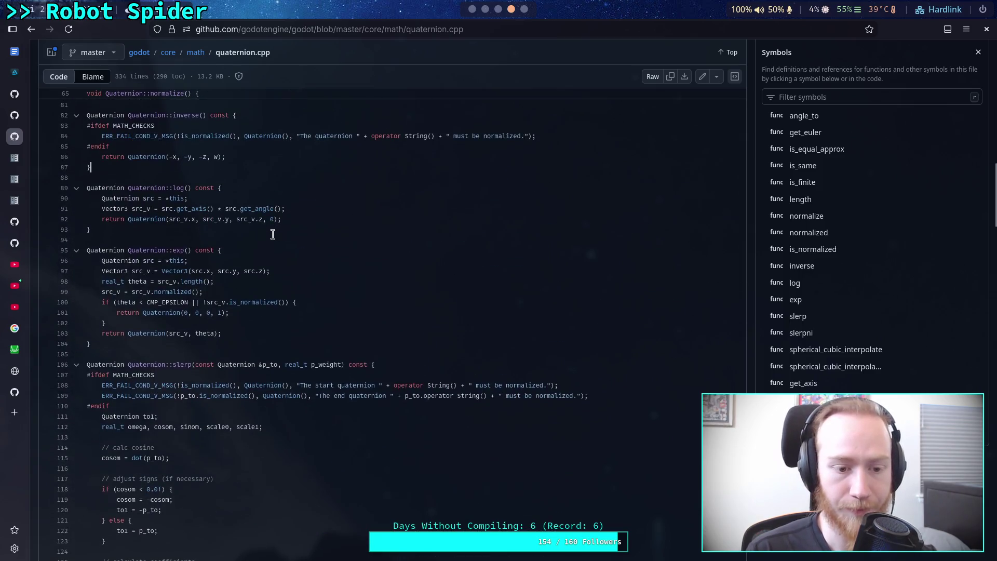
scroll(273, 234, down, 12)
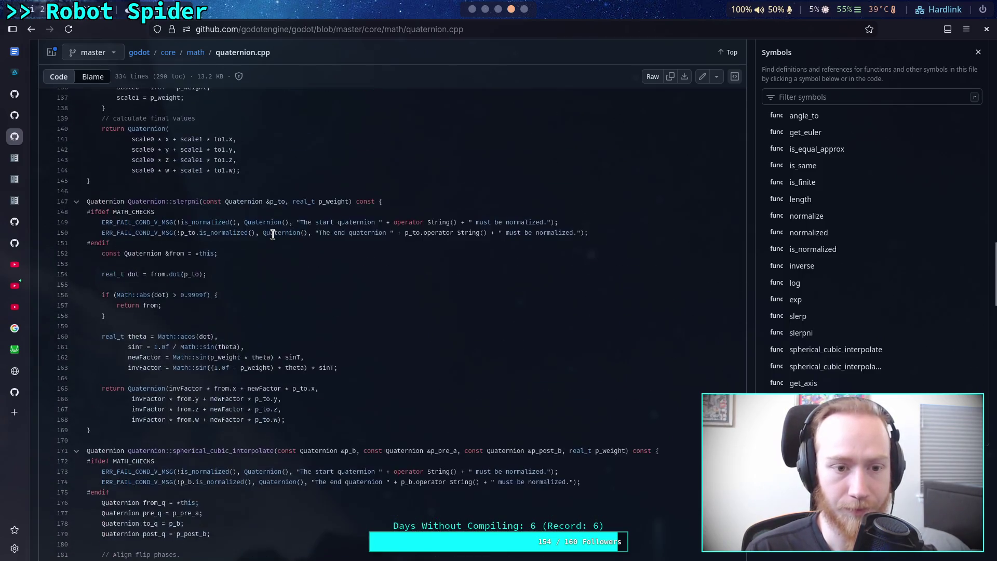
scroll(272, 234, down, 13)
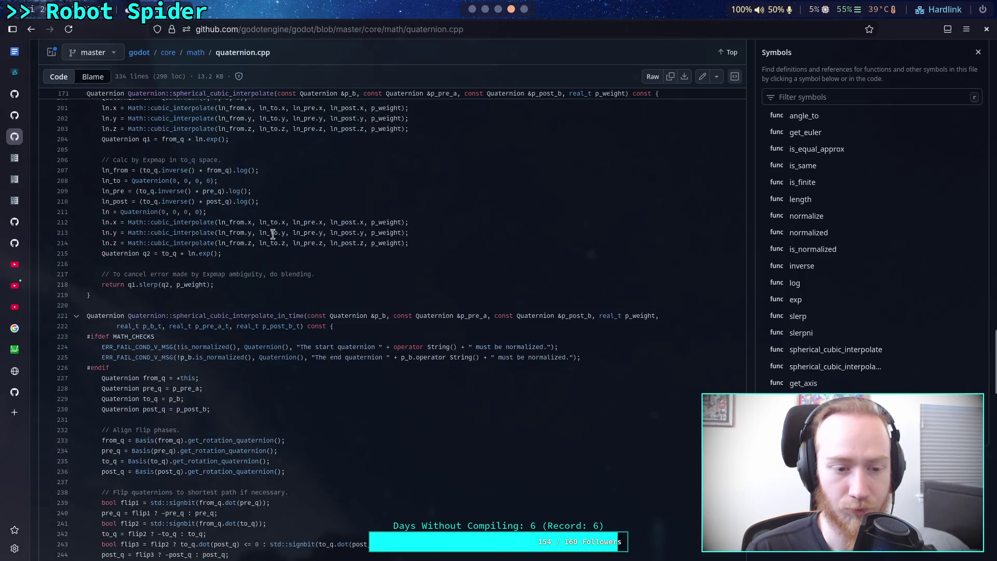
scroll(273, 234, down, 15)
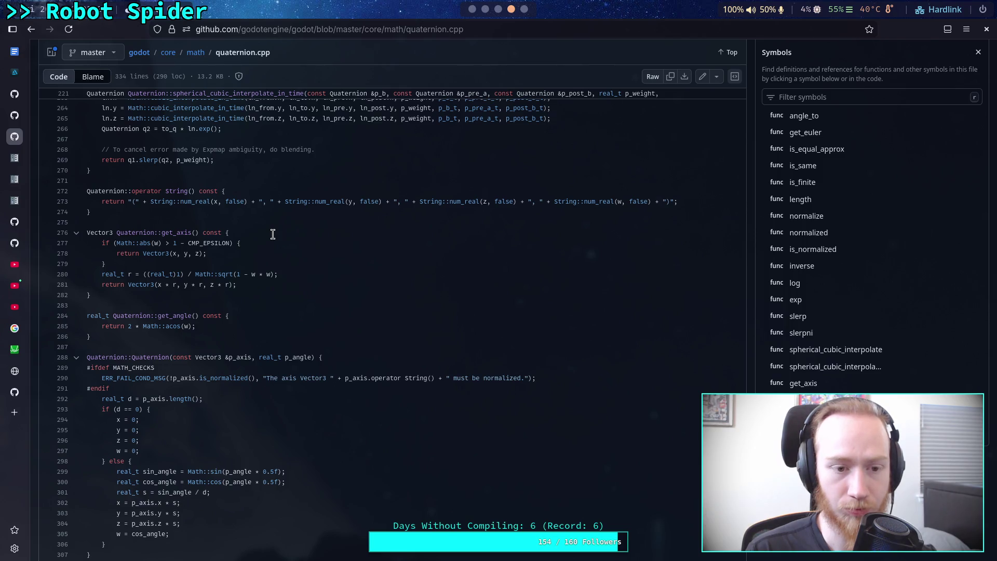
scroll(272, 234, down, 7)
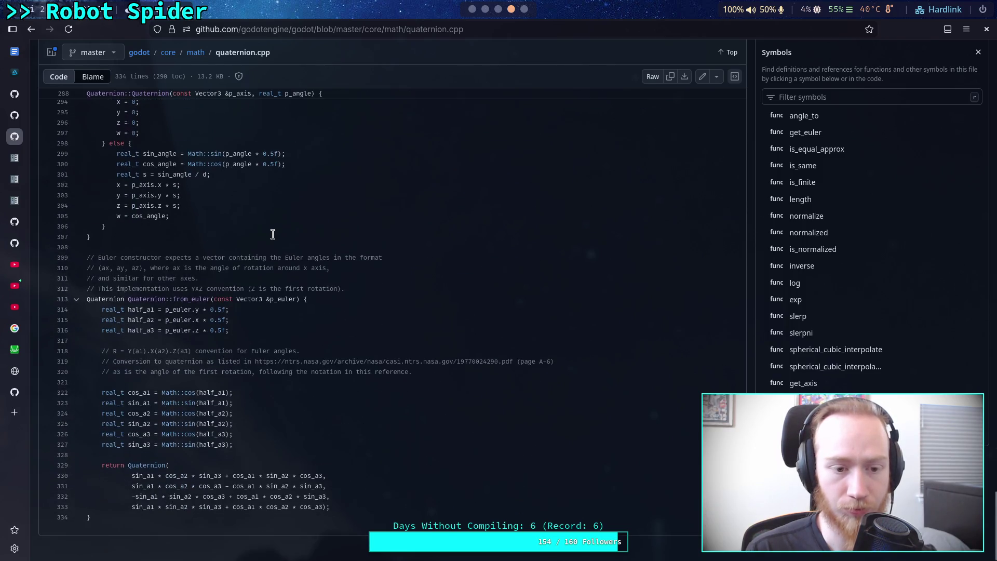
scroll(272, 234, up, 20)
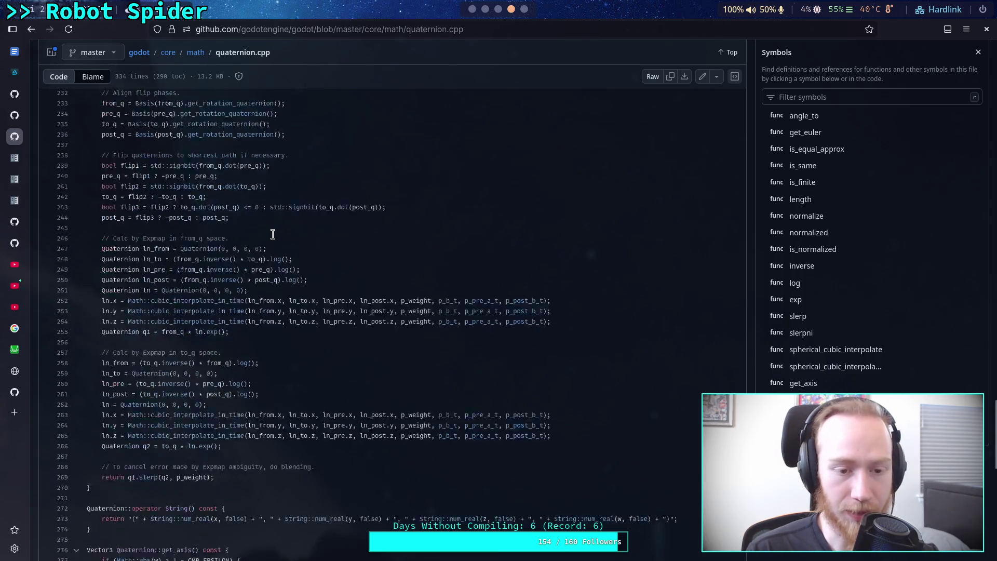
scroll(273, 234, up, 20)
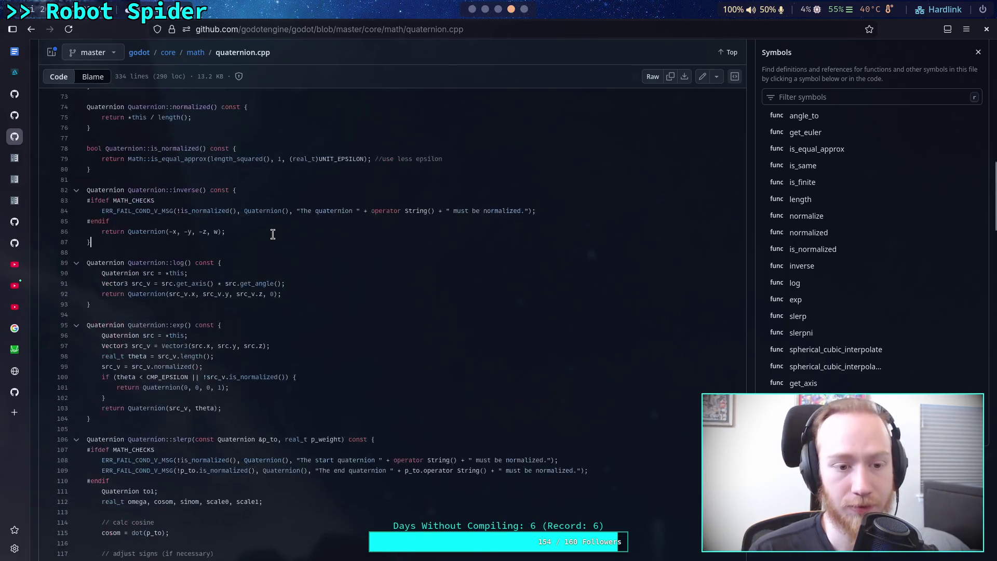
scroll(273, 234, up, 5)
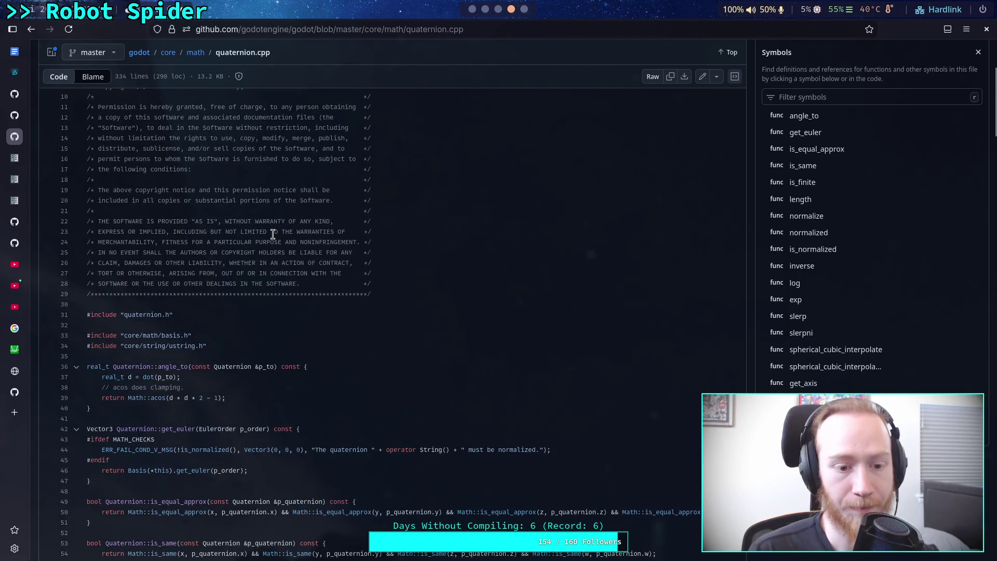
scroll(272, 235, down, 5)
scroll(273, 235, down, 3)
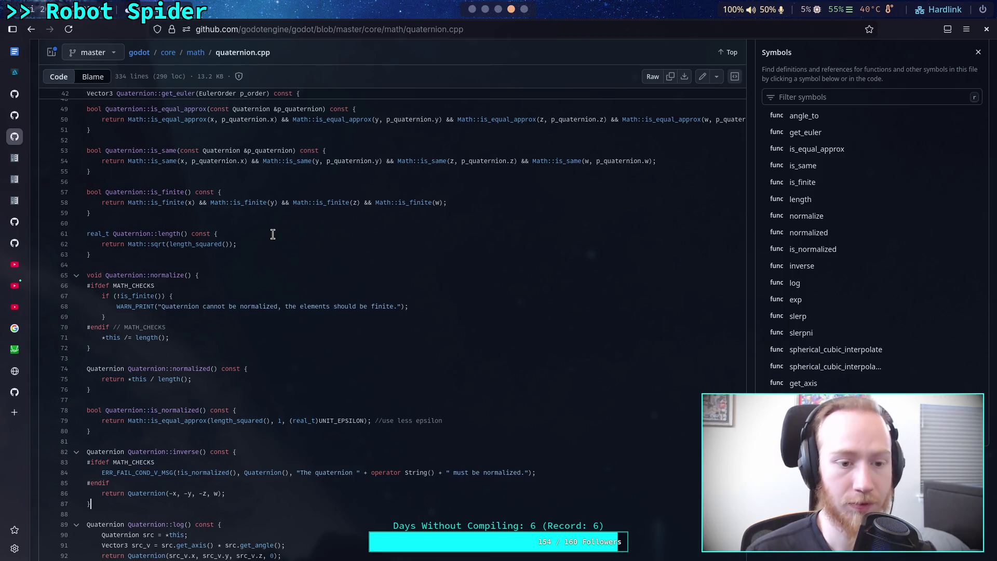
scroll(310, 285, up, 6)
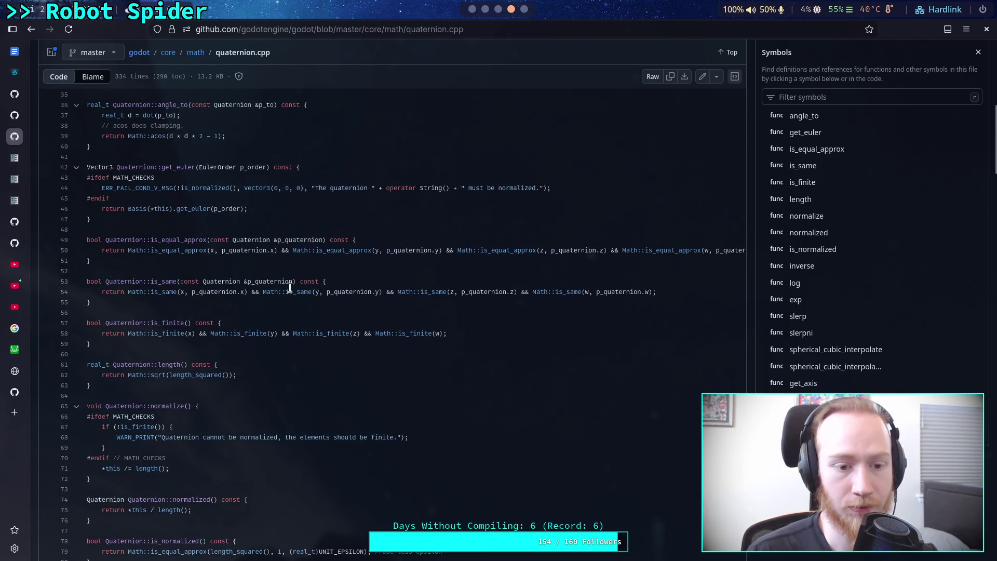
click(32, 29)
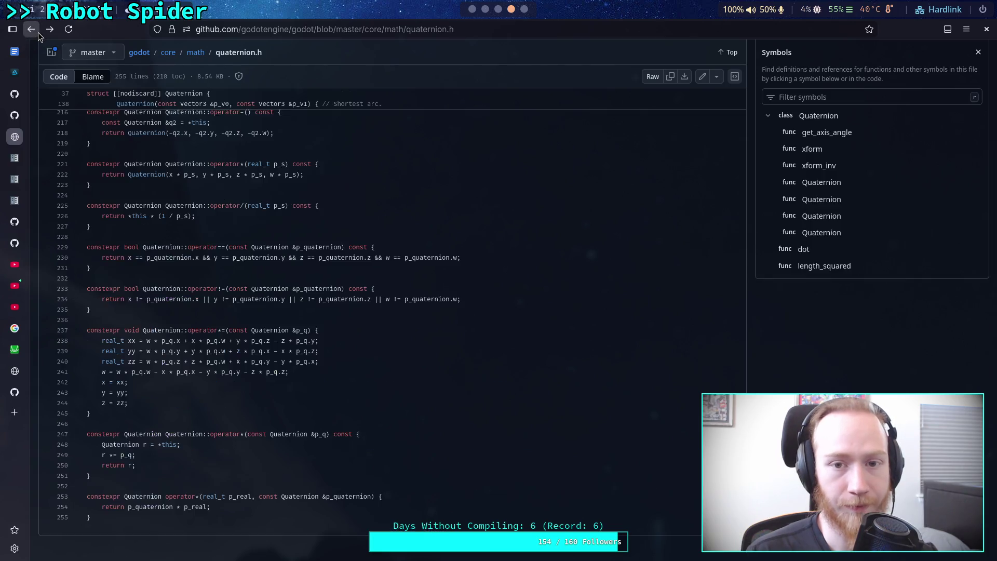
- Scroll through the operators in Godot's quaternion.h, then go back to JOML's Quaternionf.java
scroll(298, 387, up, 20)
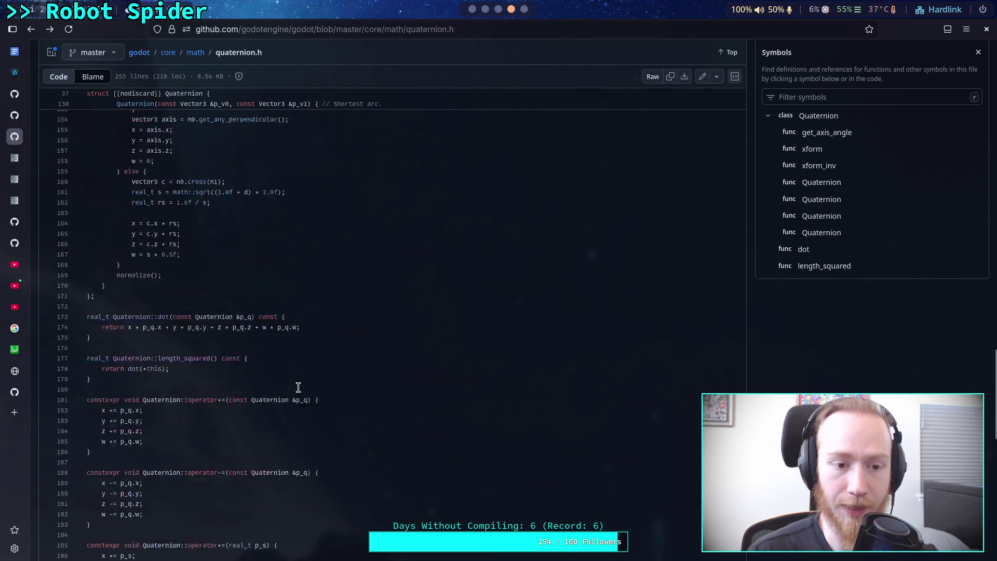
scroll(299, 387, up, 1)
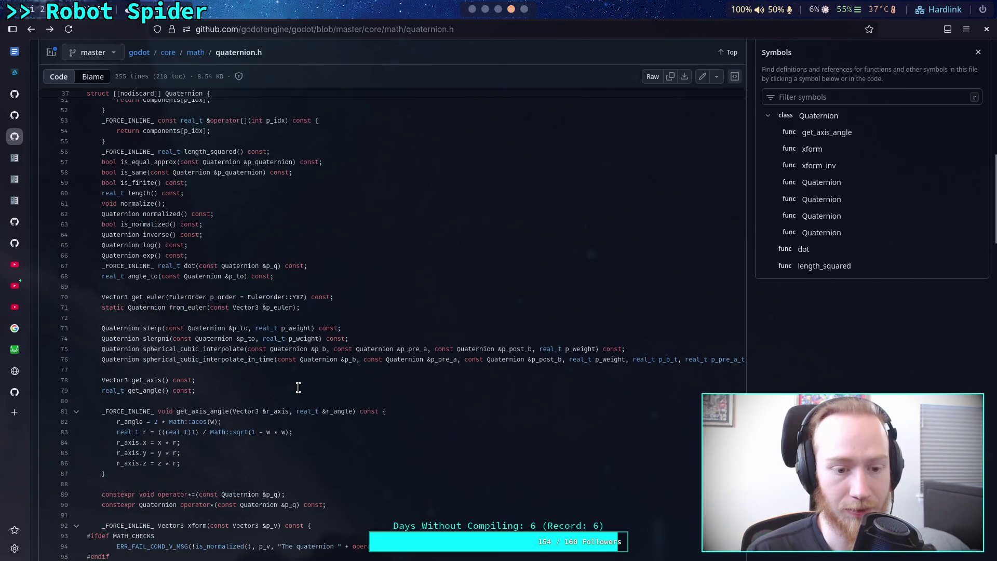
scroll(298, 388, up, 3)
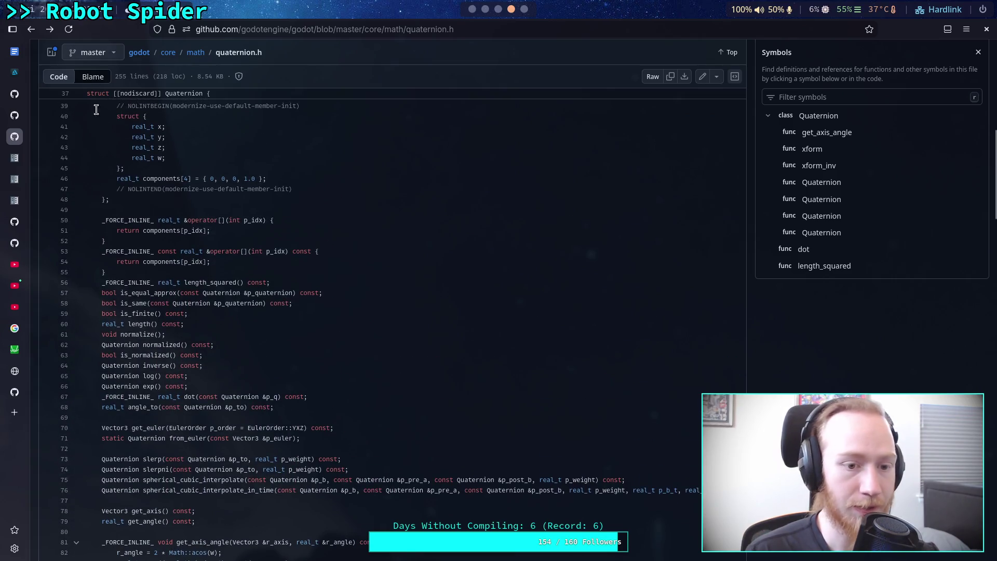
scroll(263, 342, down, 20)
scroll(262, 340, down, 8)
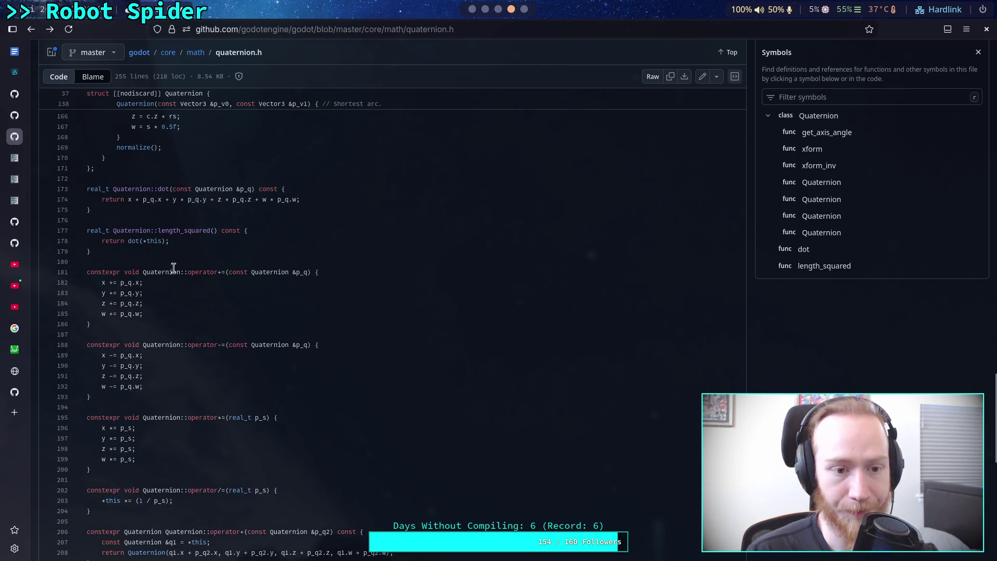
scroll(203, 250, up, 2)
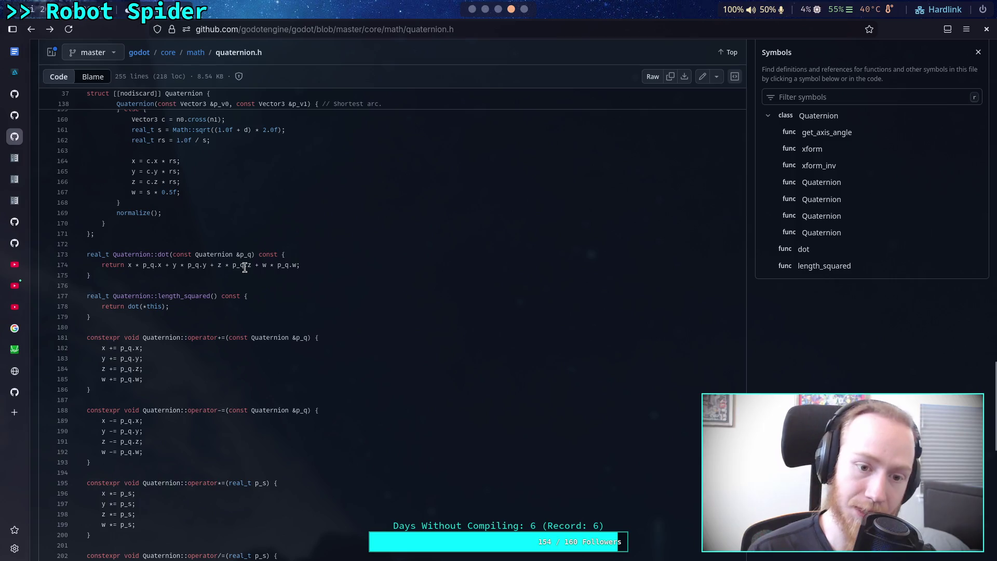
click(21, 398)
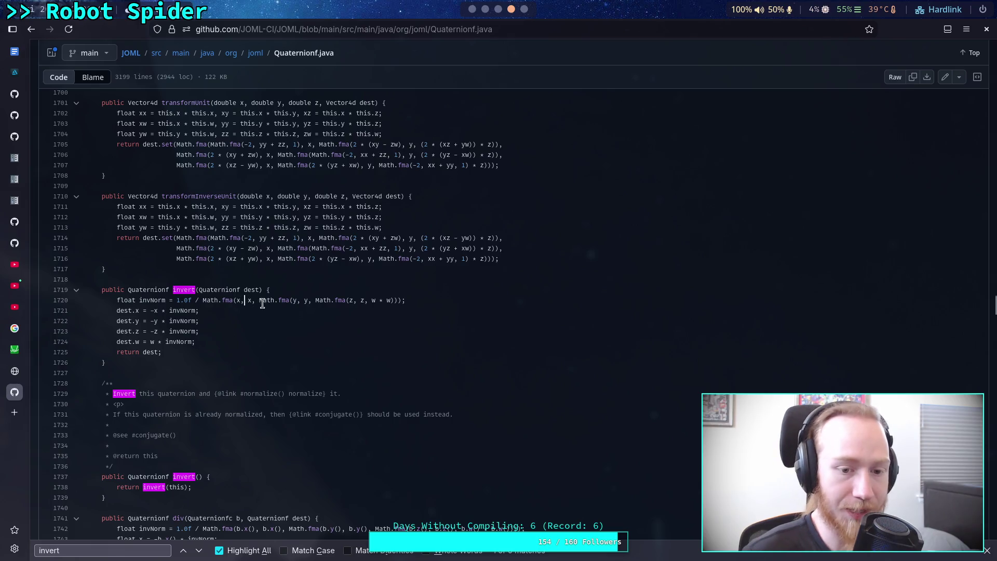
- Highlight the invNorm line 1720 in JOML's invert() method, then return to Godot's quaternion.h
drag(159, 302, 87, 301)
triple_click(422, 298)
click(389, 311)
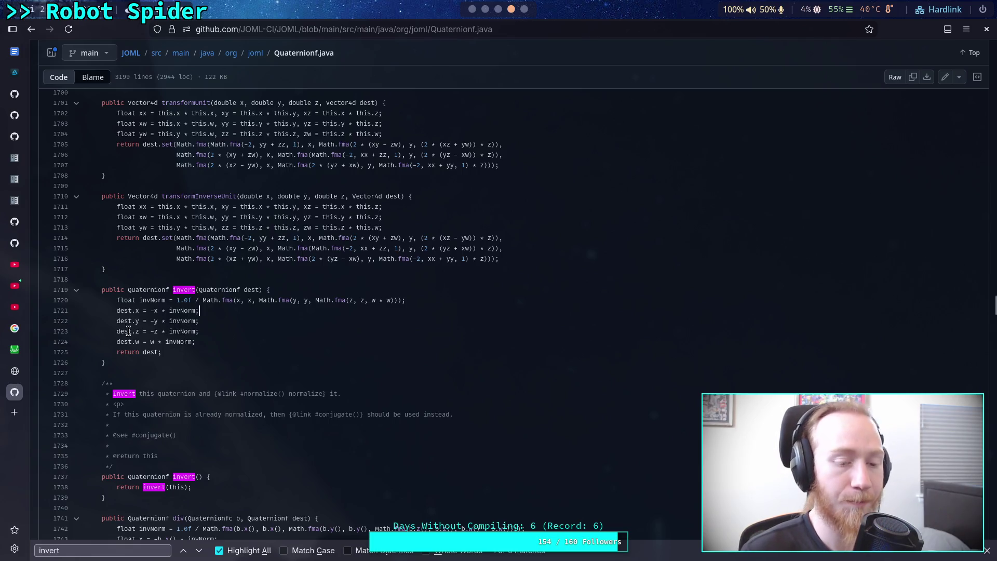
click(20, 145)
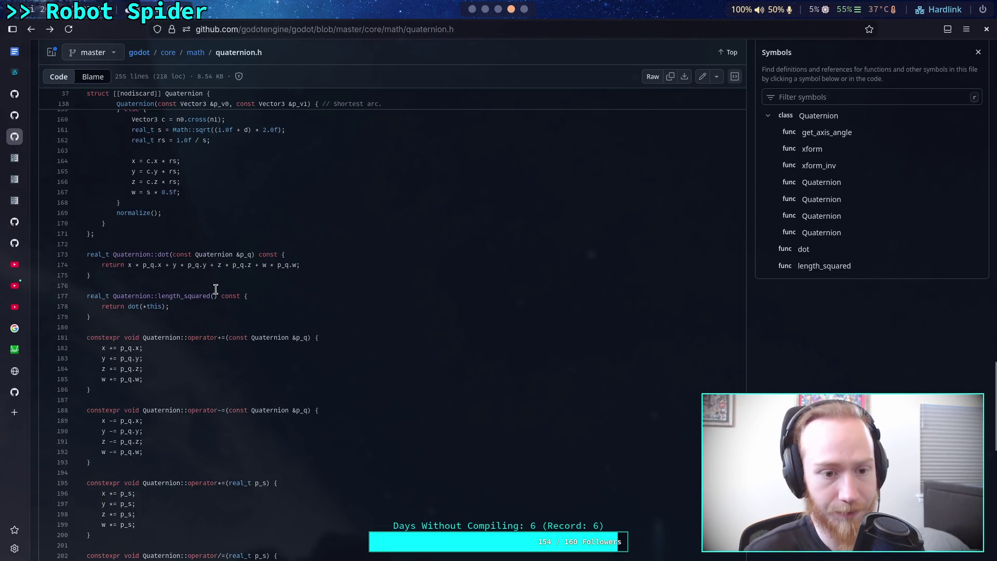
- Inspect the w term in quaternion.cpp's inverse(), then move to minecraft-spider's maths.kt
click(50, 29)
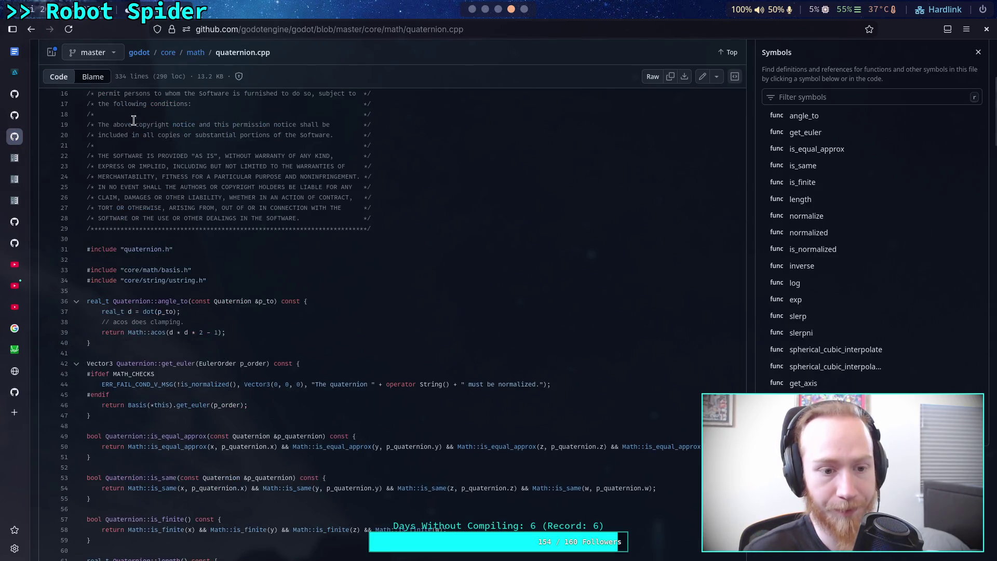
scroll(257, 328, down, 6)
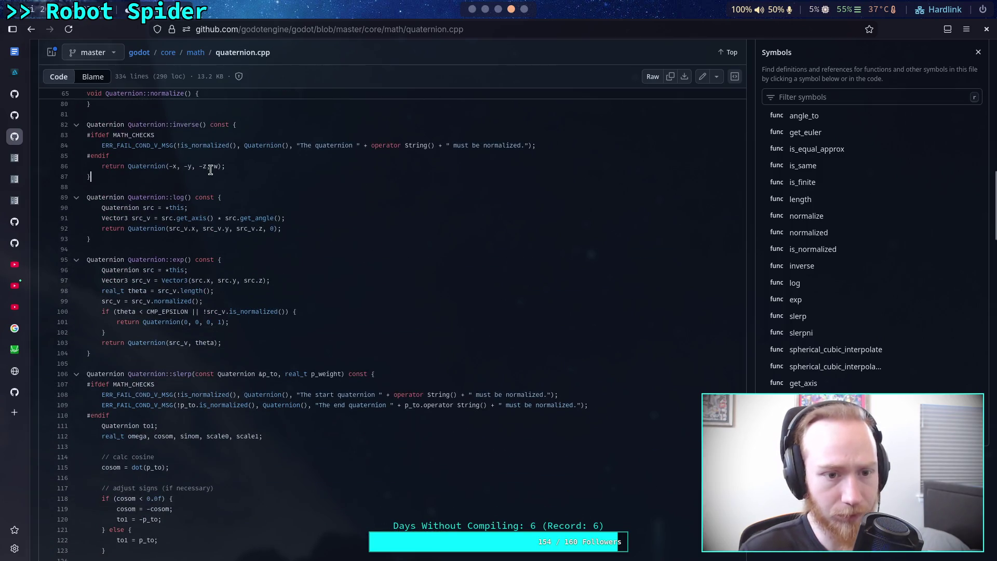
double_click(214, 166)
click(239, 182)
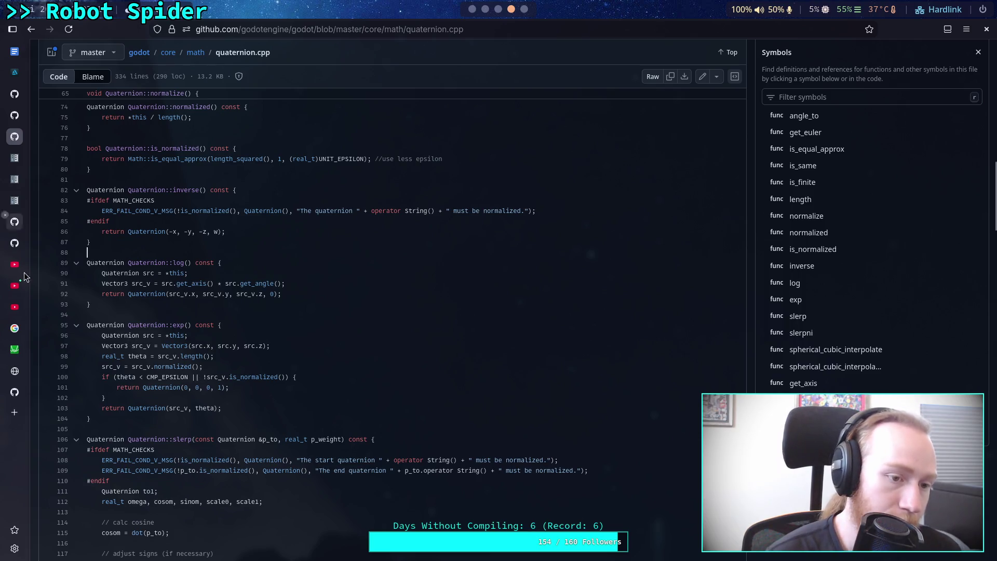
click(19, 247)
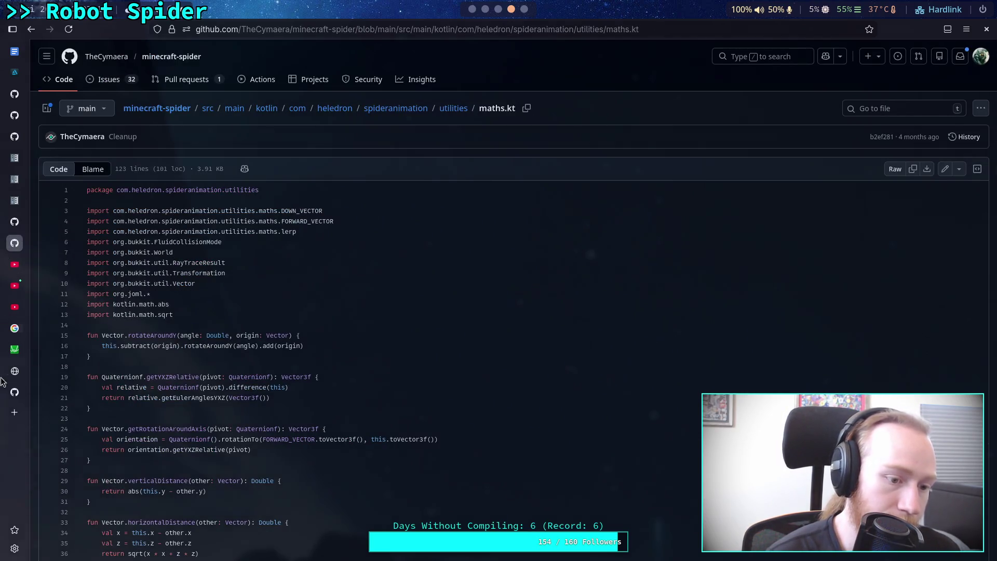
- Inspect line 104's conjugation with orientation's invert() in Behaviour.kt, then return to Obsidian
click(15, 222)
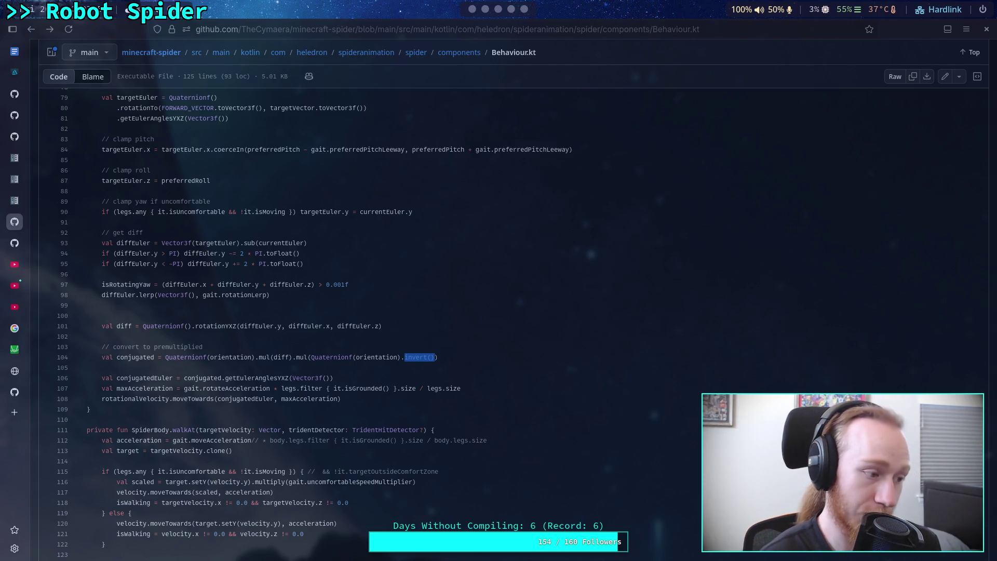
click(481, 365)
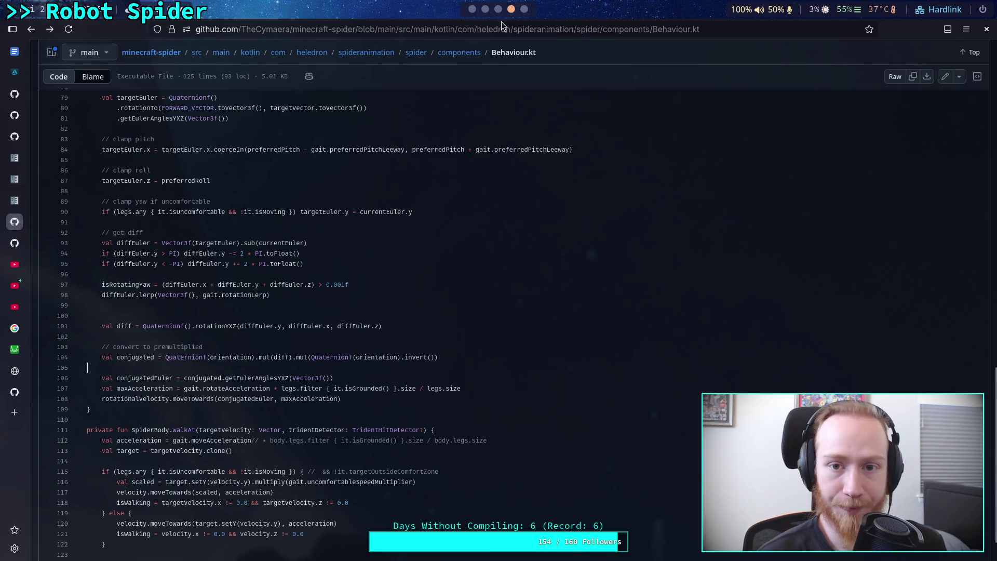
click(498, 8)
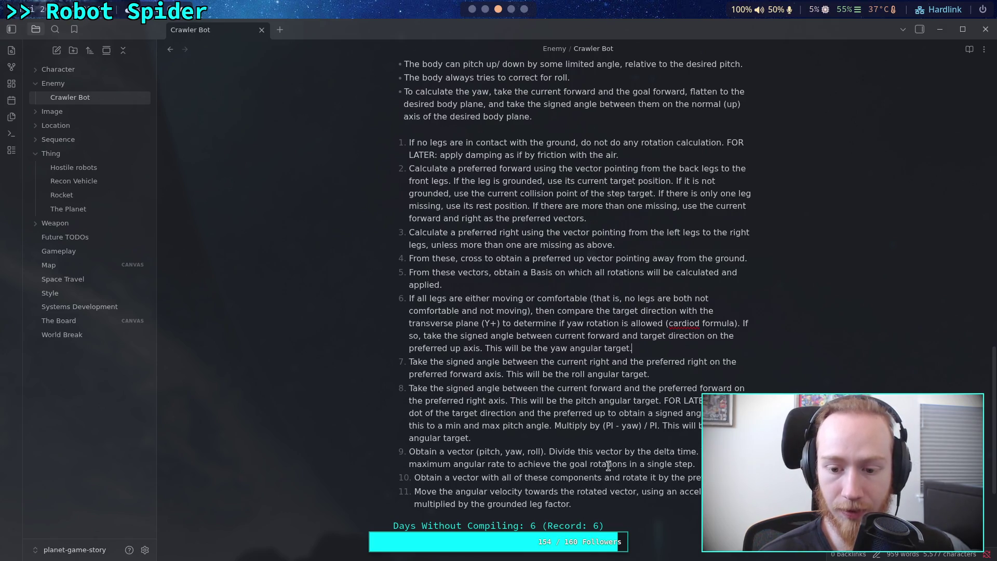
- Delete step 9's divide-by-delta-time sentences and change 'vector' to 'quaternion'
drag(549, 451, 695, 463)
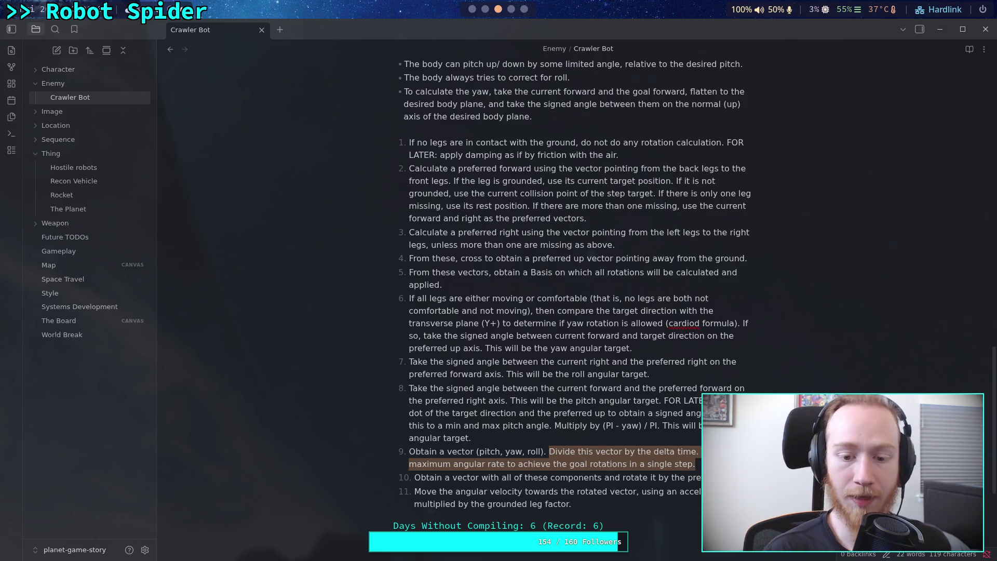
key(BackSpace)
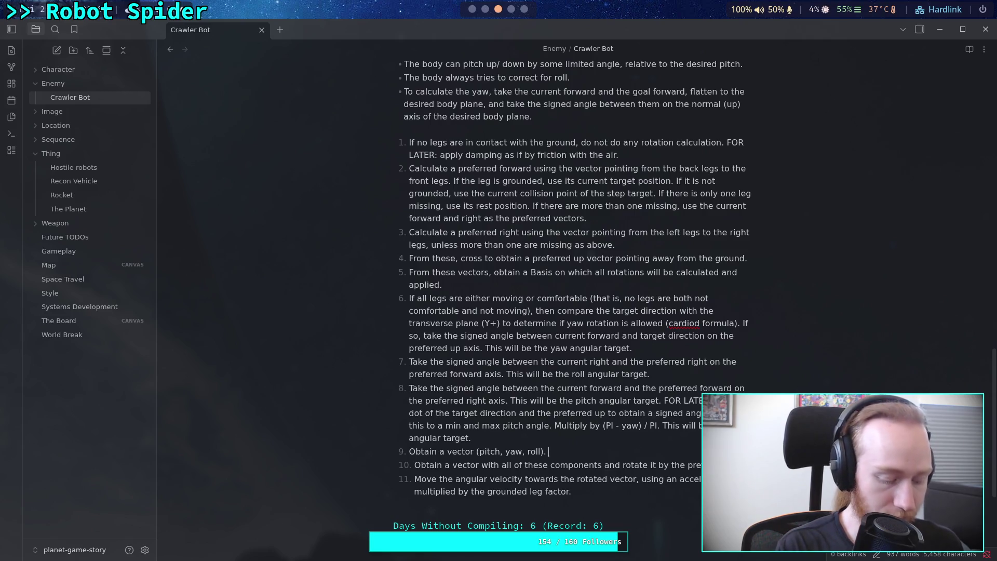
text(Convert)
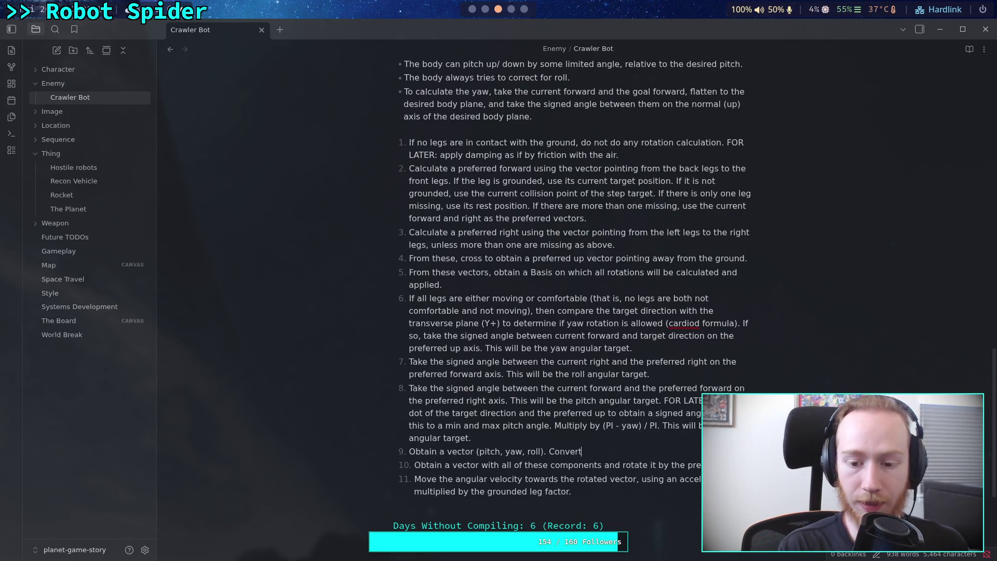
double_click(460, 452)
text(quaternion)
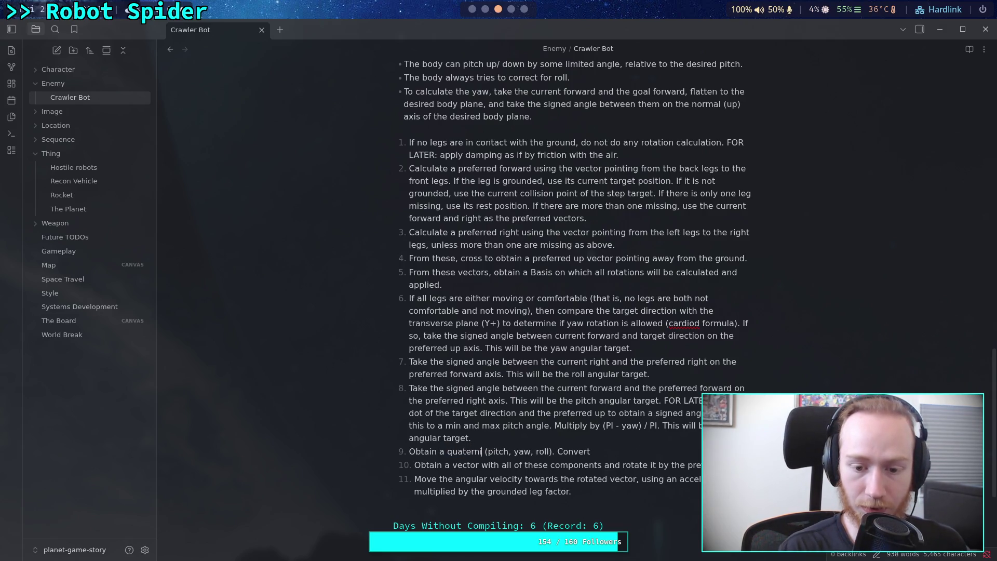
- Add 'quaternion' to the spelling dictionary and erase the leftover word 'Convert'
drag(573, 451, 597, 451)
right_click(461, 457)
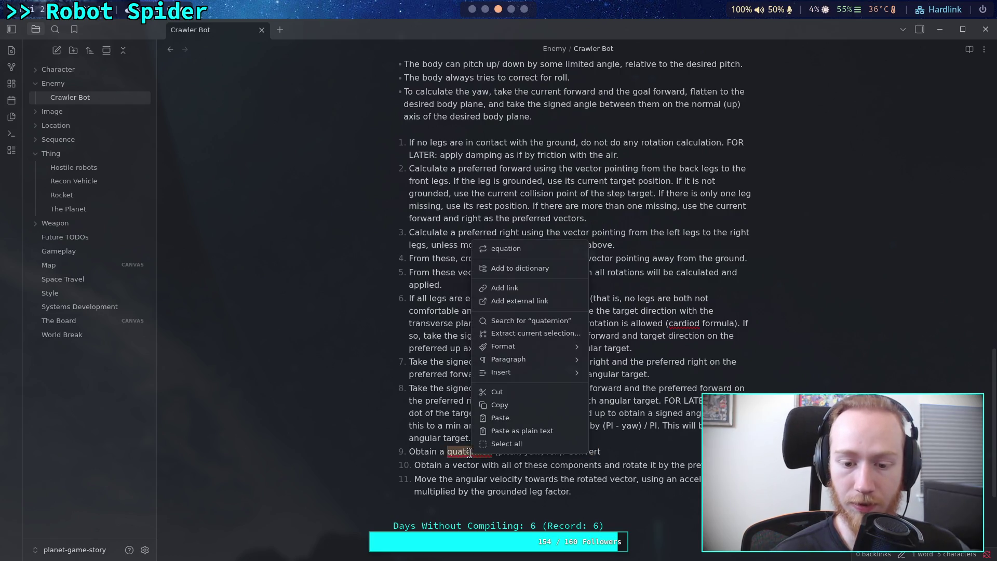
click(526, 272)
click(634, 452)
key(BackSpace)
key(BackSpace)
key(BackSpace)
key(BackSpace)
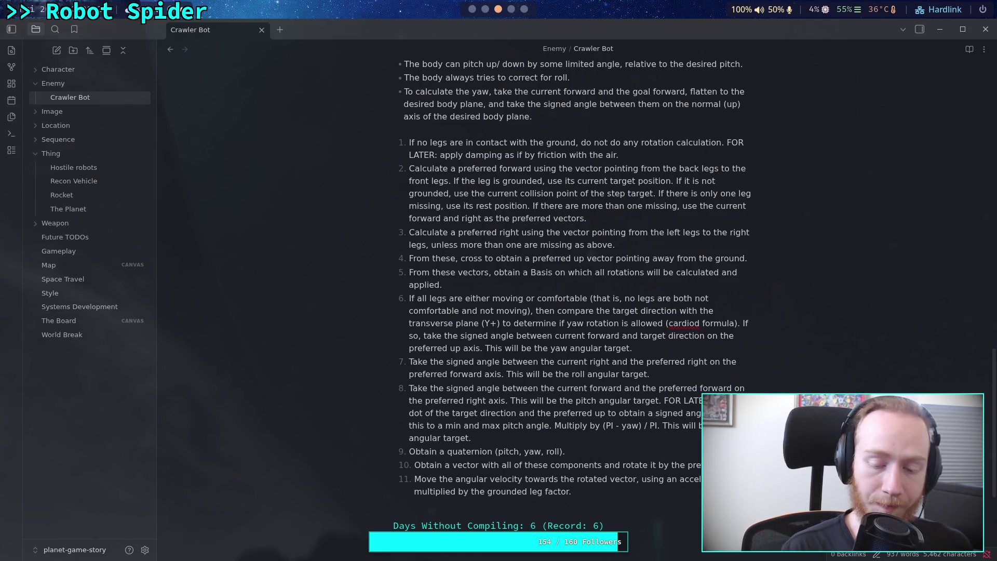
- Start step 9's new sentence 'Obtain a quaternion of the current…'
text( Obtain a q)
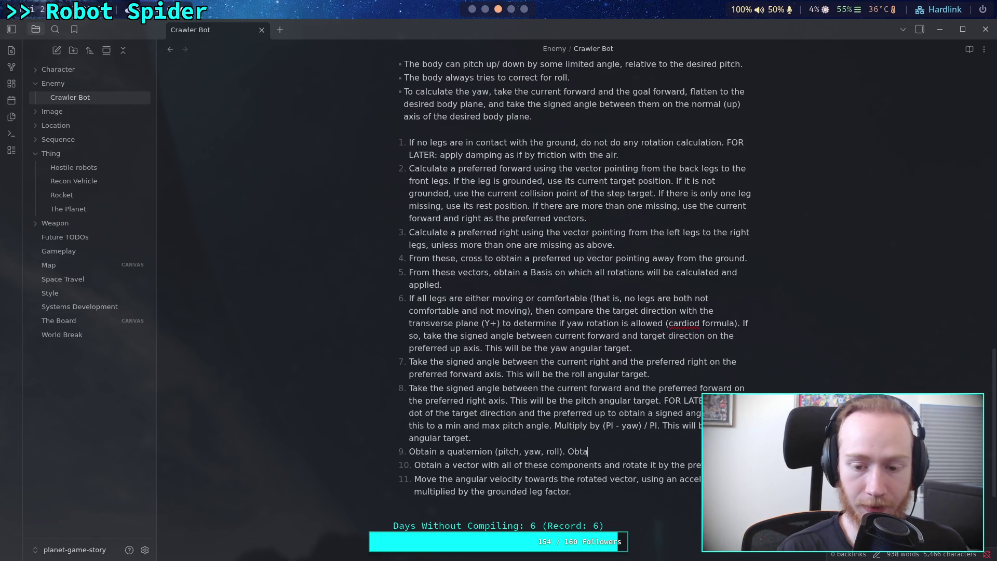
text(uater)
key(BackSpace)
key(BackSpace)
key(super+4)
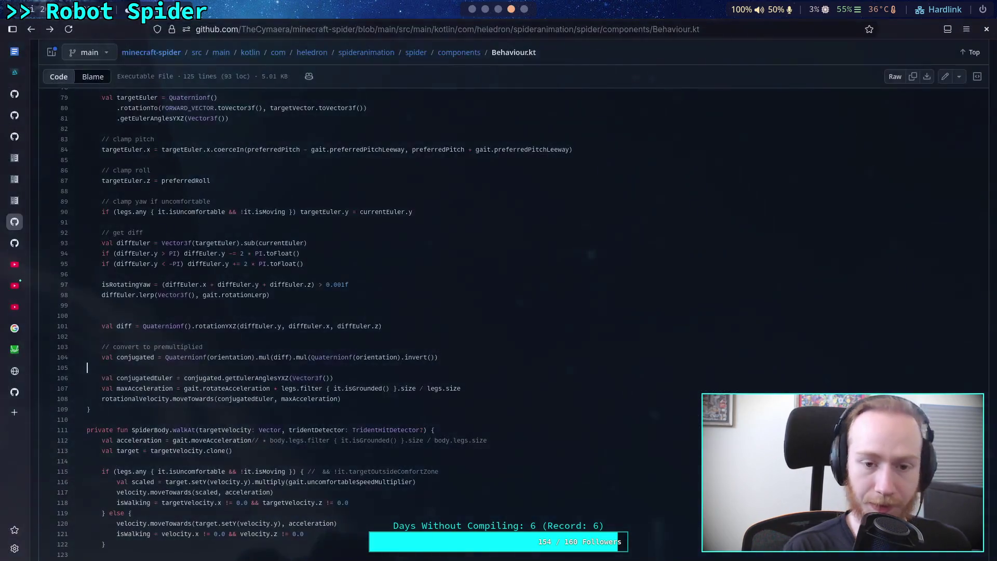
key(super+2)
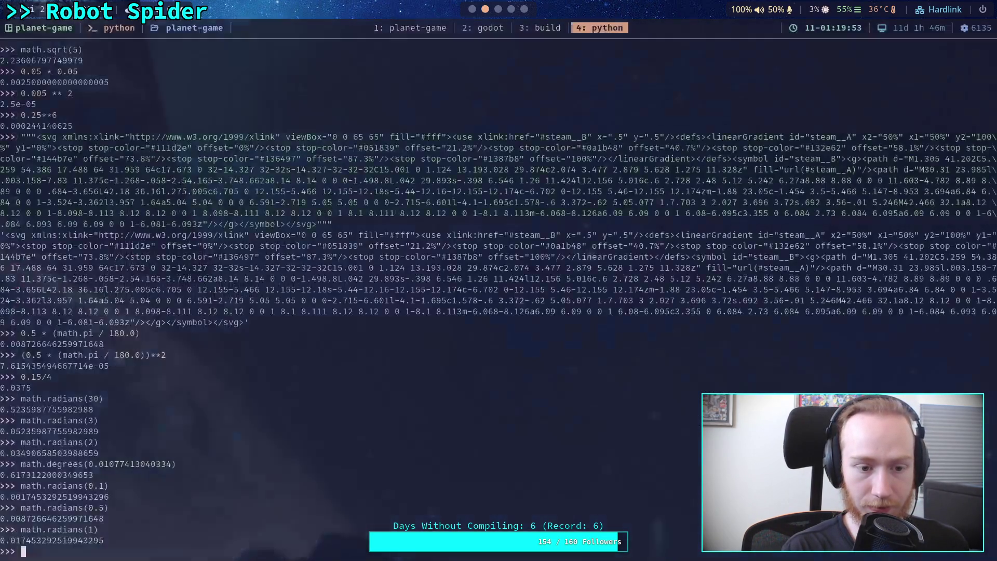
key(super+1)
key(super+2)
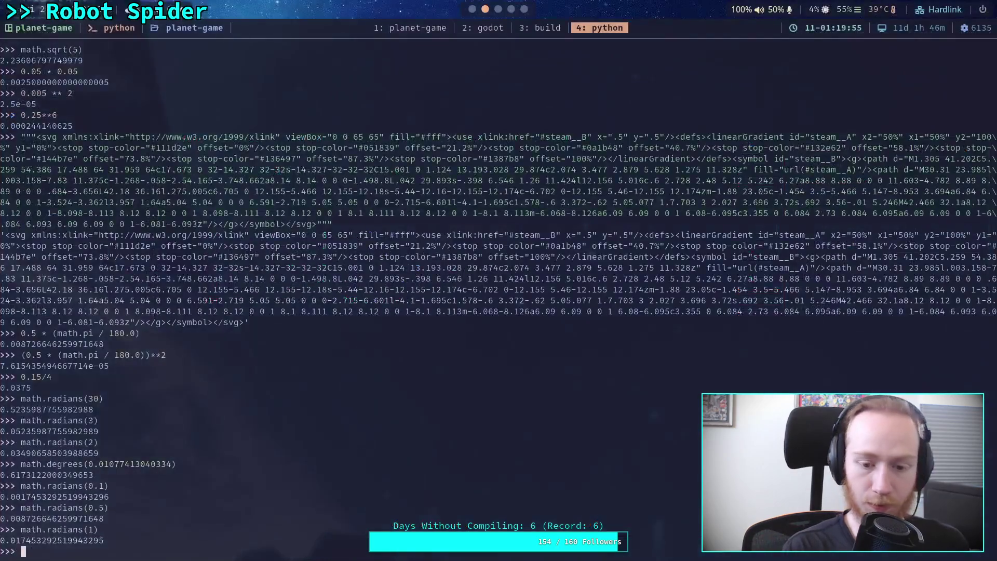
key(super+3)
text(ernian)
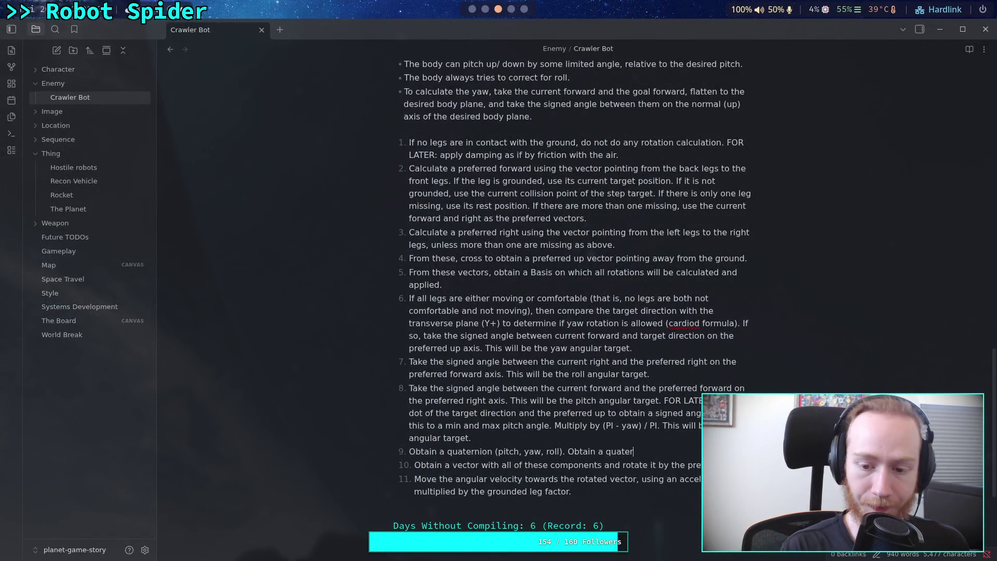
key(BackSpace)
key(BackSpace)
text(on of)
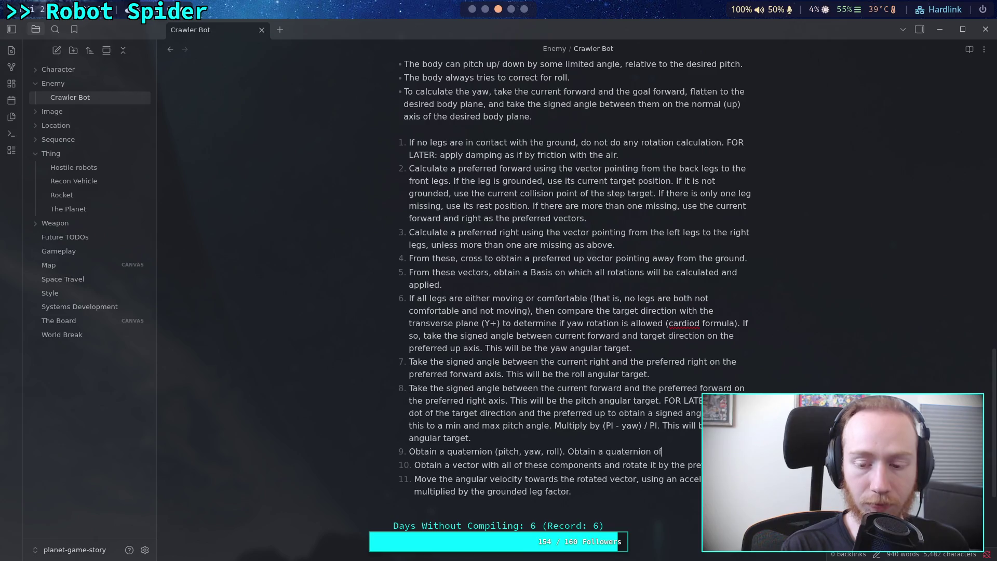
text( the curre)
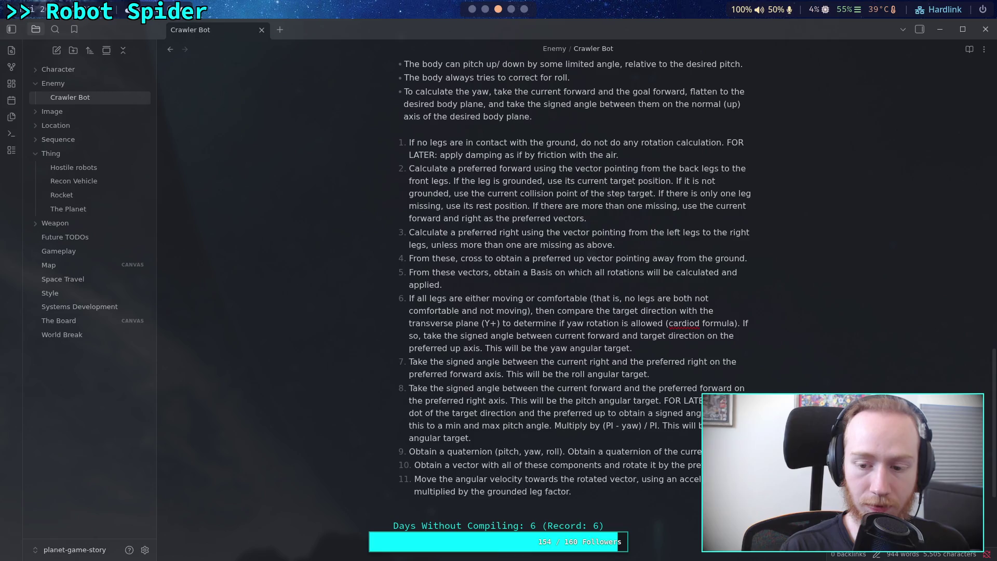
text(ion)
key(BackSpace)
key(BackSpace)
key(BackSpace)
key(BackSpace)
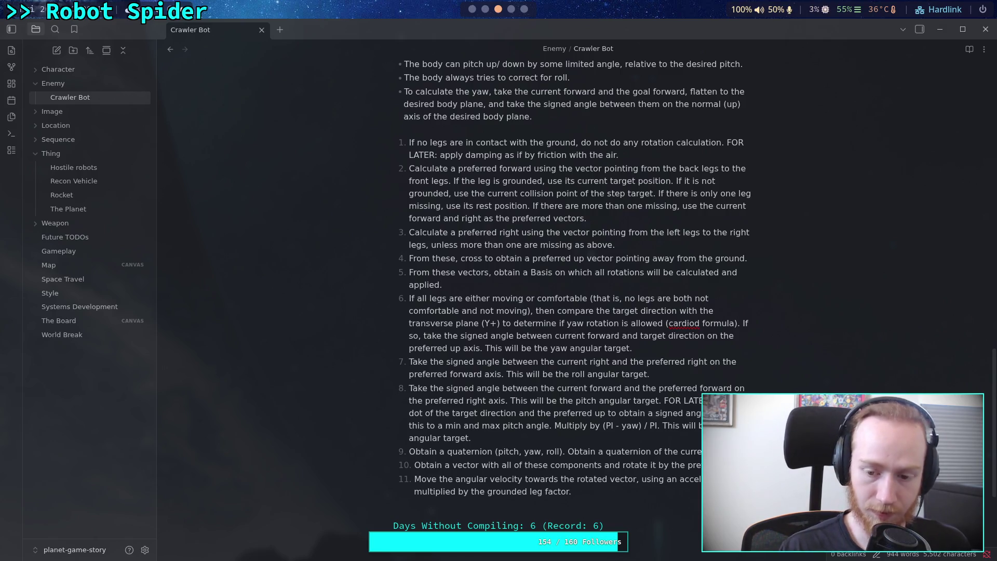
- Change 'of' to 'from the current' and add 'Obtain a "conjugated" quaternion by this operation:'
click(659, 451)
key(BackSpace)
text(rom)
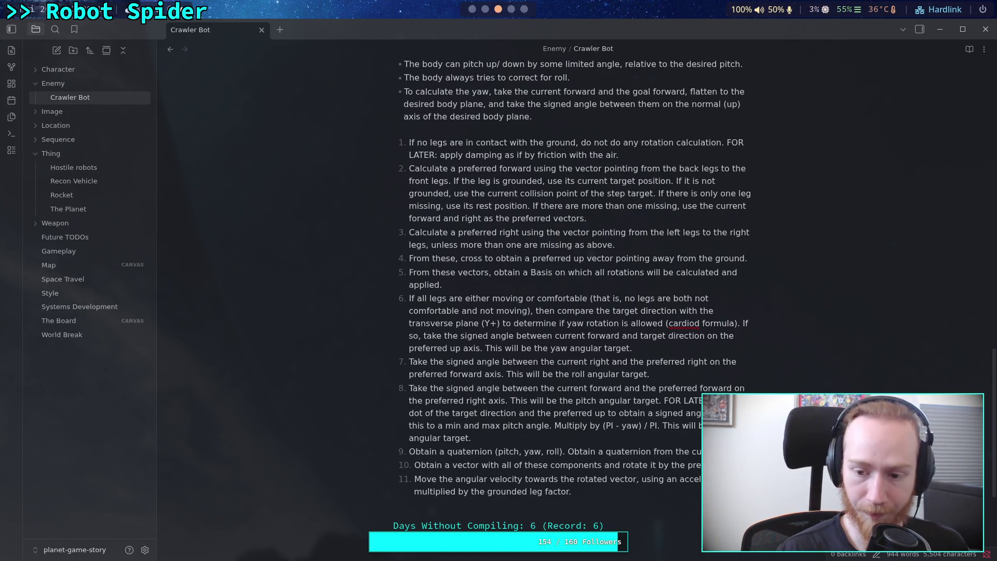
text( the cu)
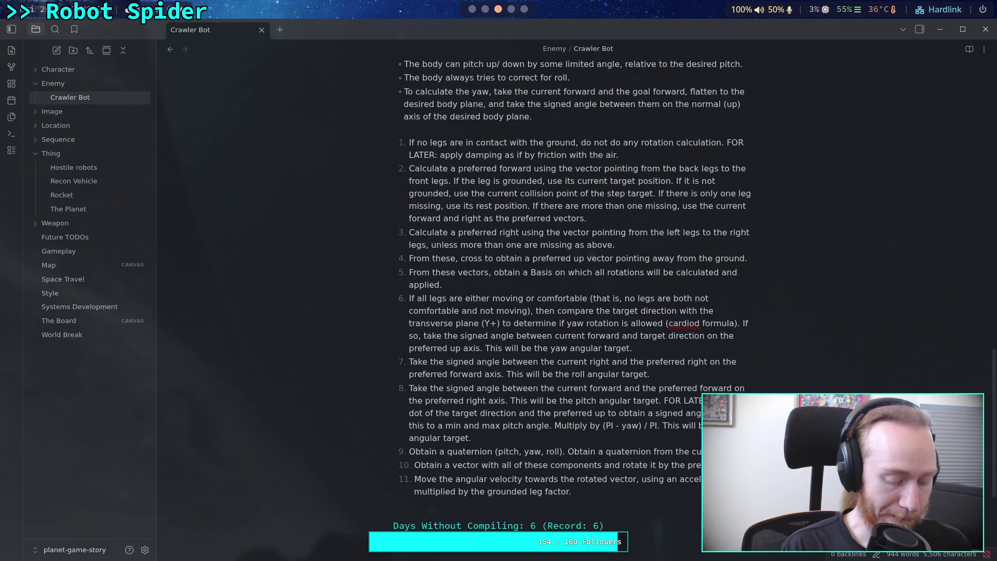
text( Obtain)
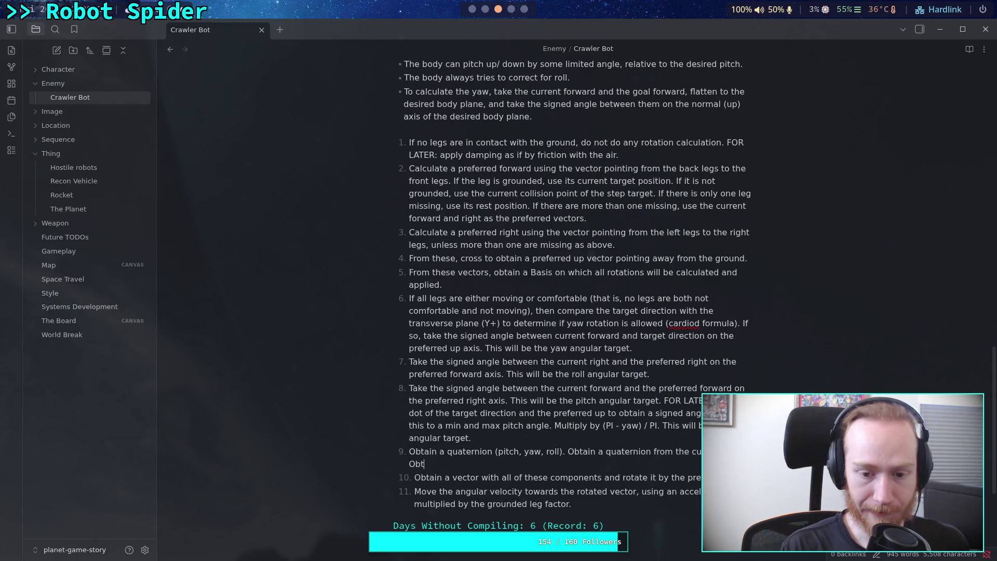
text( a "con)
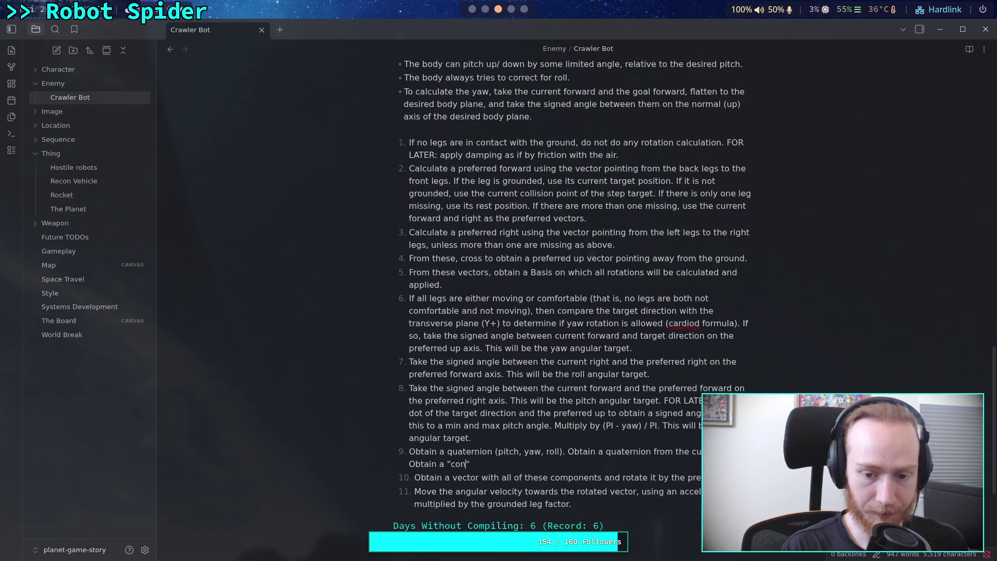
text(jugated" )
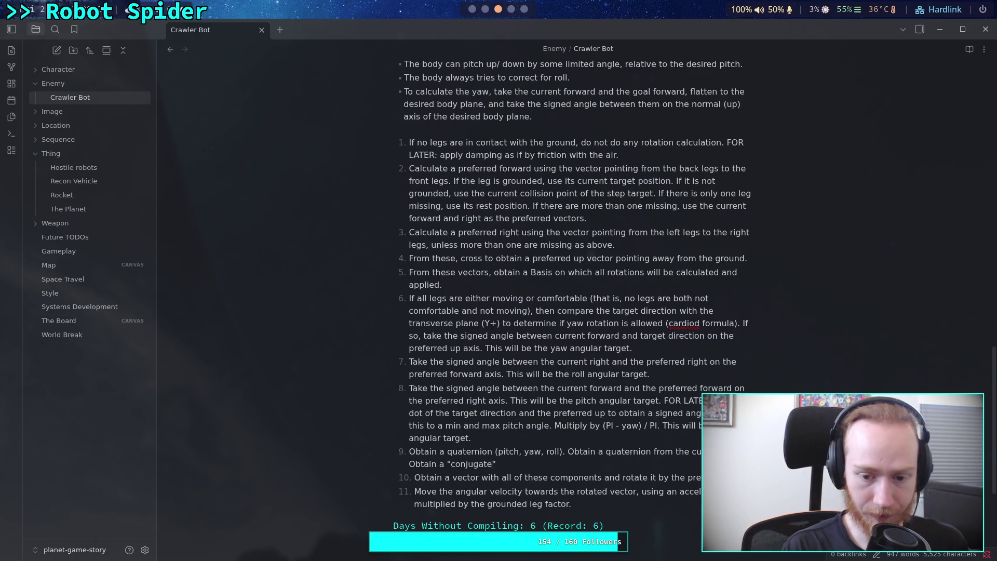
text(quaternion )
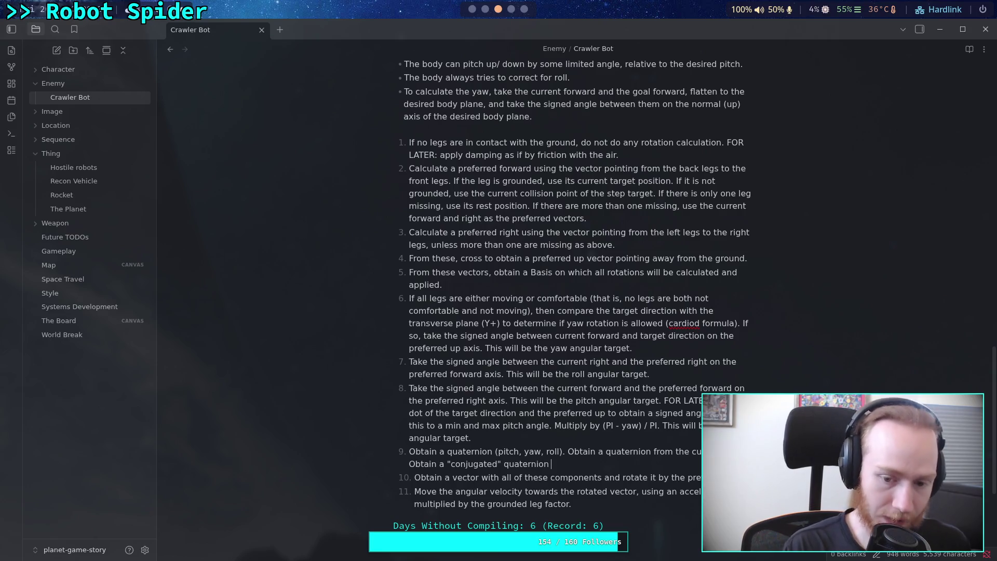
text(by )
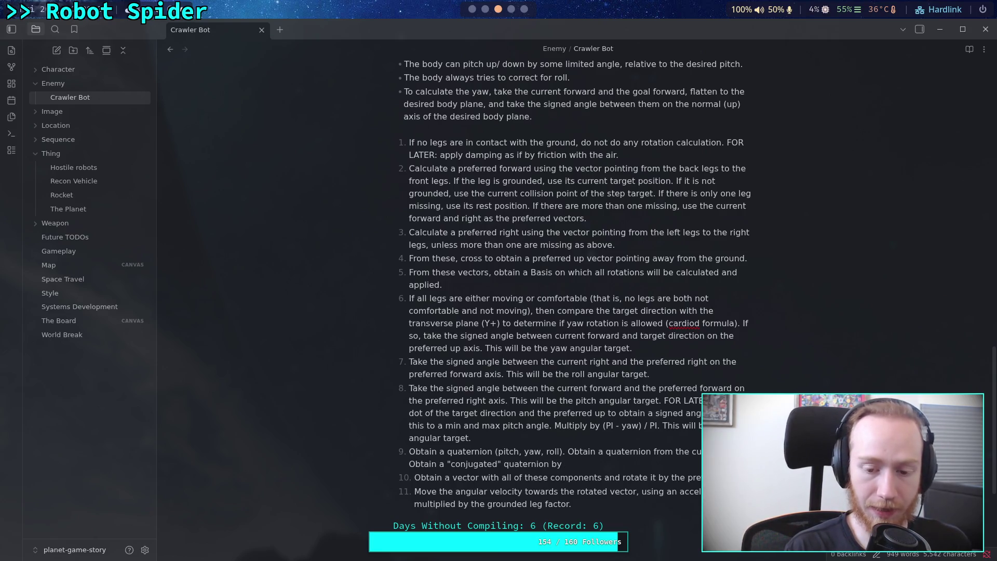
text(this )
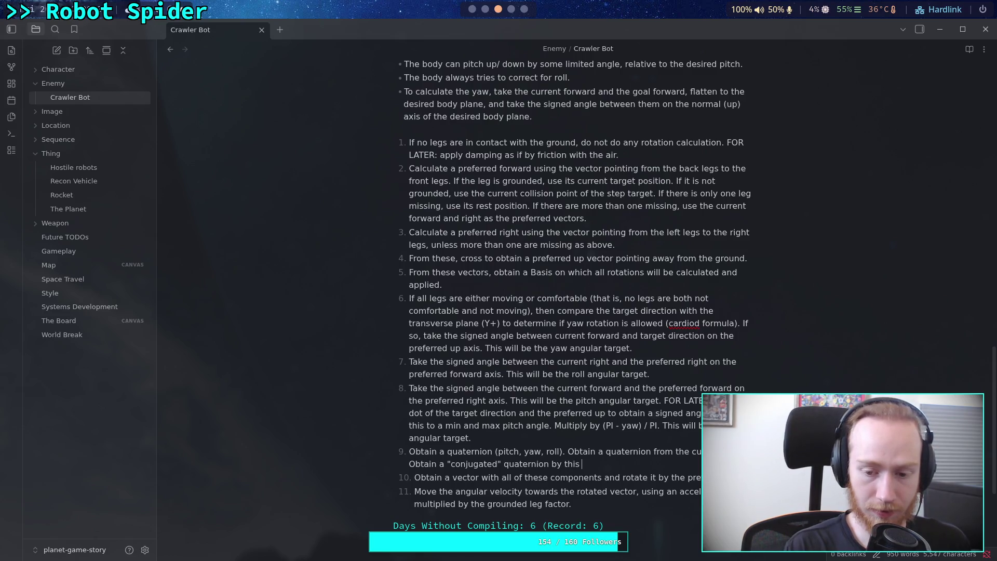
text(o)
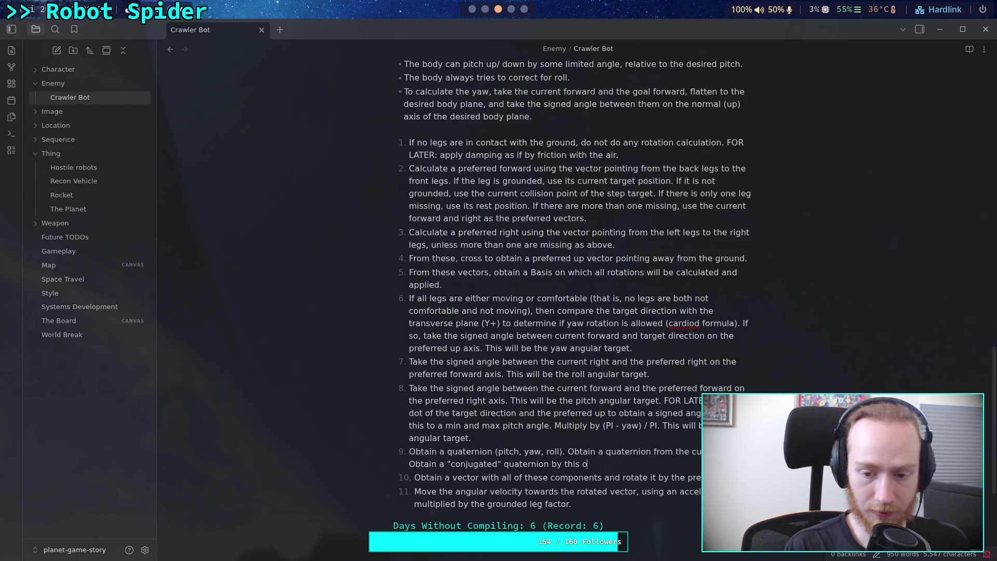
text(peration:)
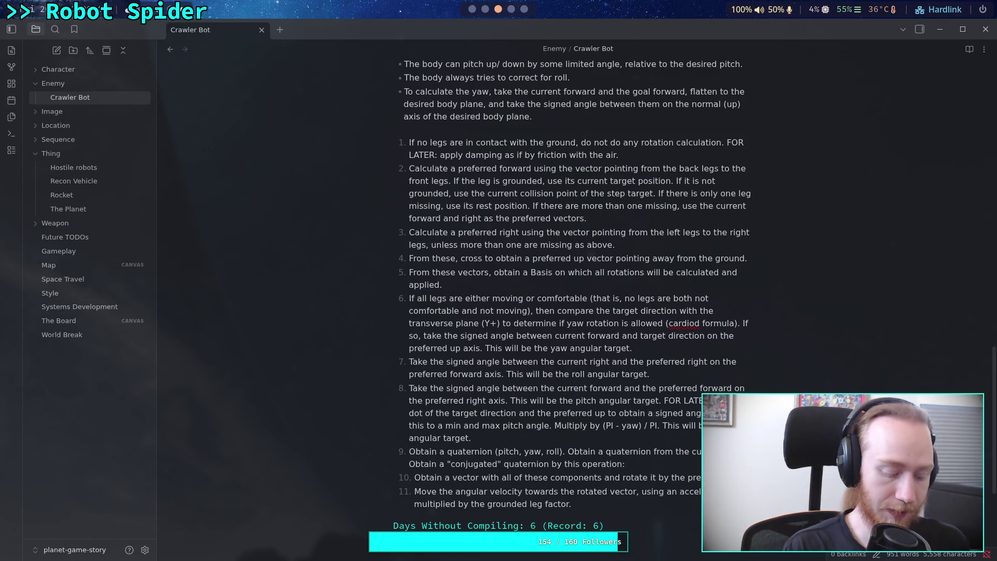
key(super+4)
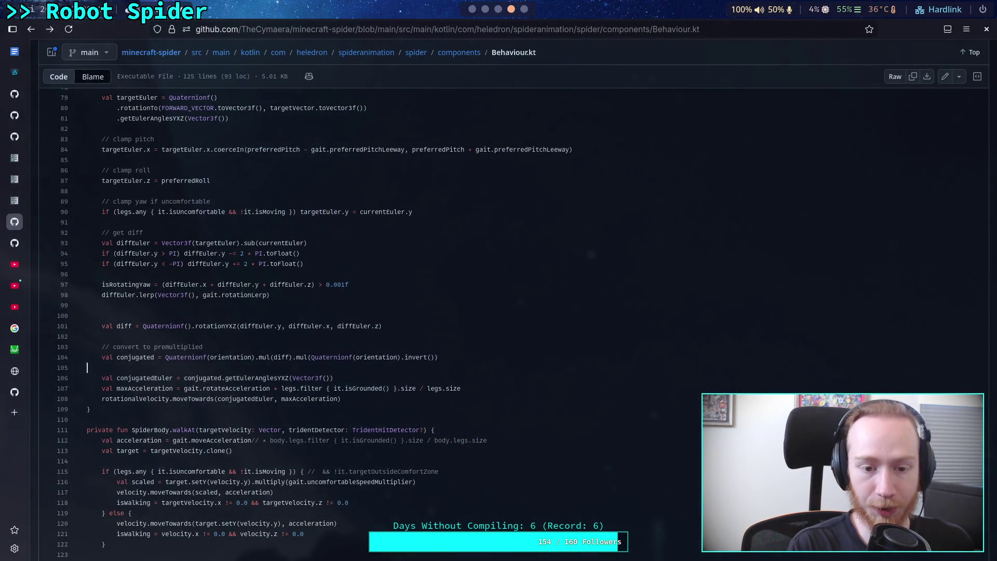
key(super+2)
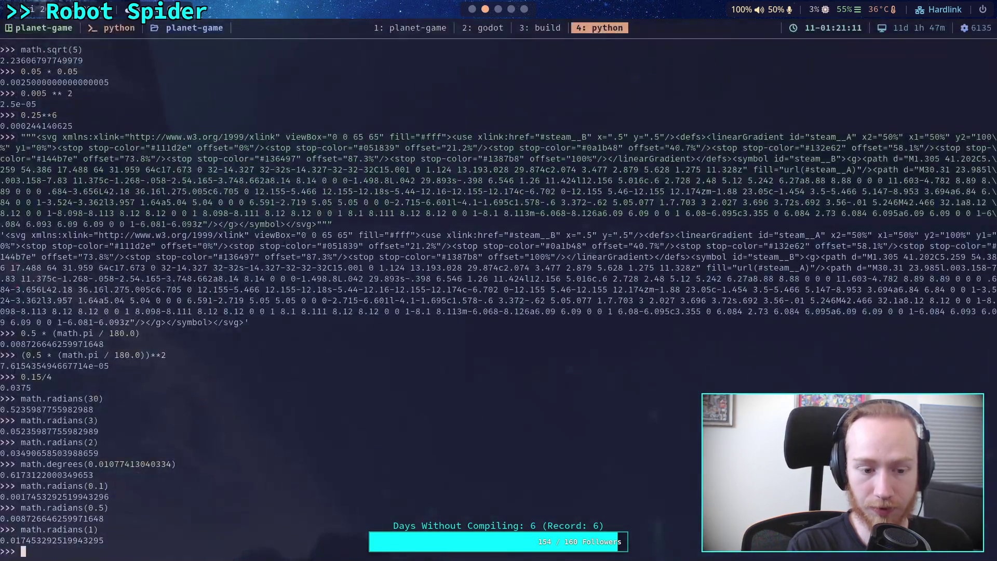
key(super+3)
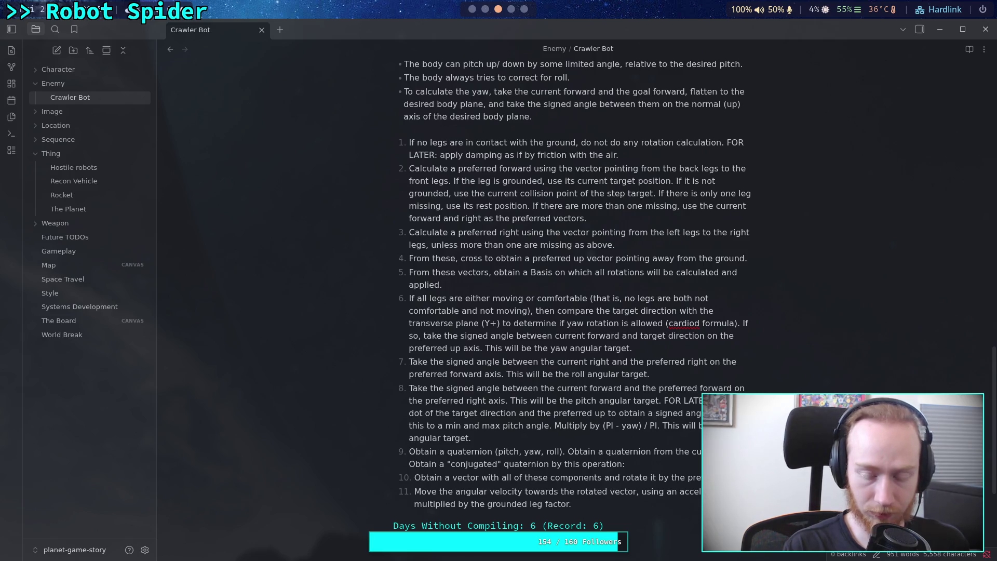
- Enter the formula Current.mult(quat).mult(Current.inverse()) as inline code, fixing the 'Currunt' typo
text(Curren)
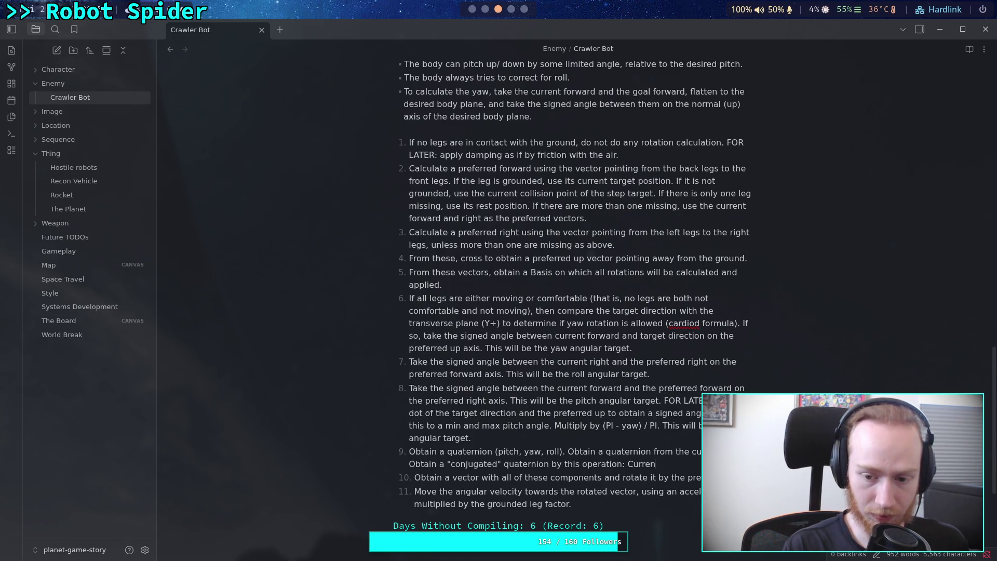
text(t .m)
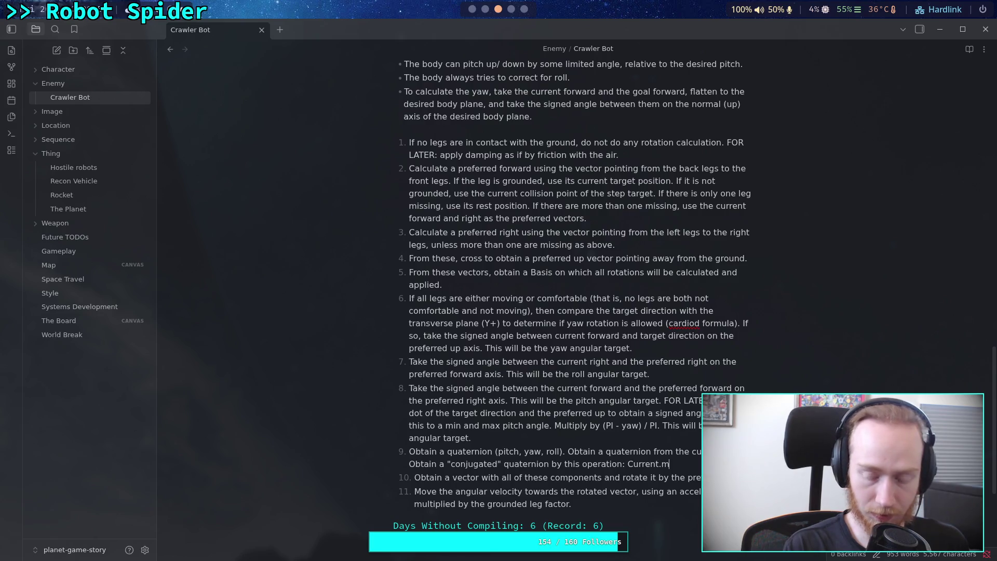
text(ult()
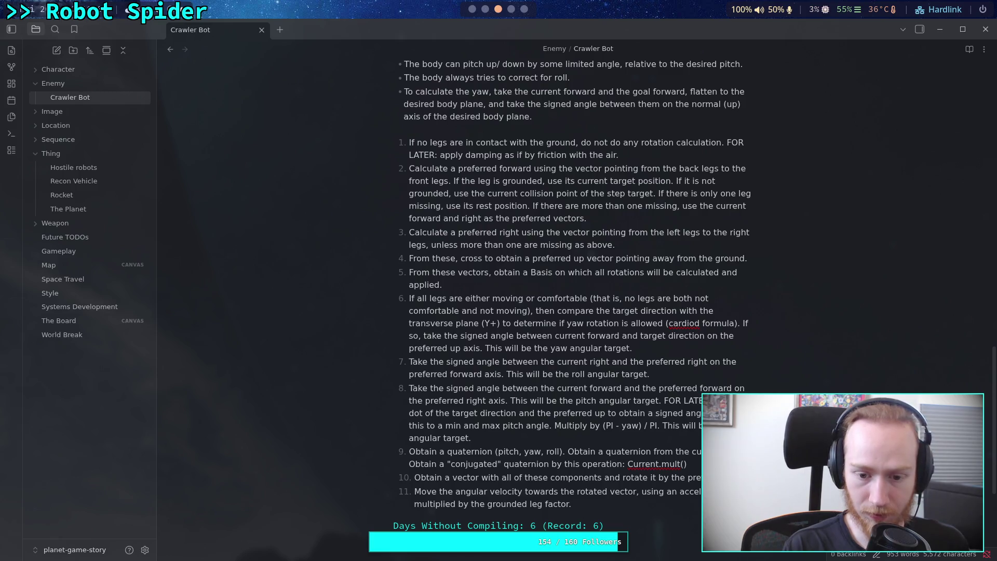
text(quat)
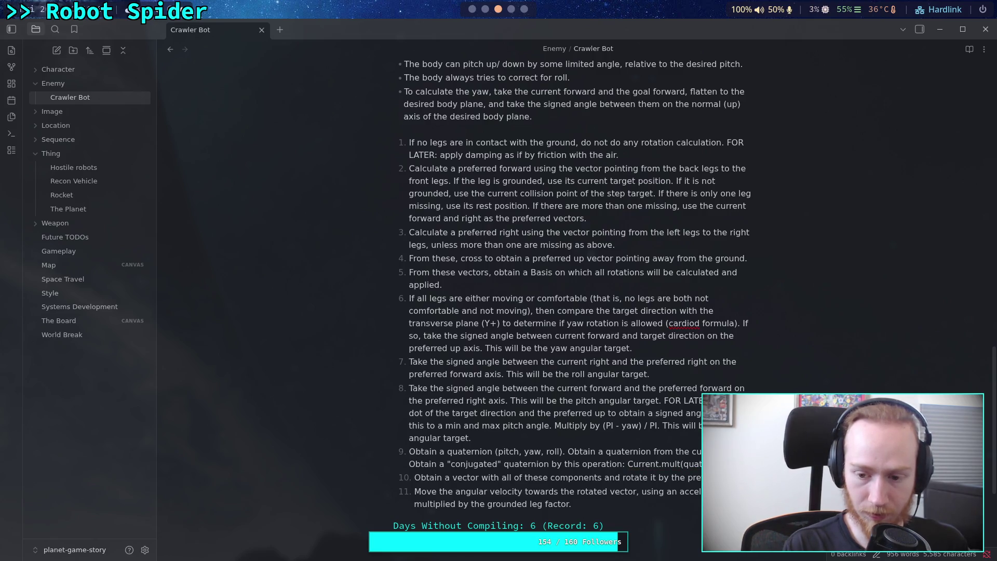
text(runt.)
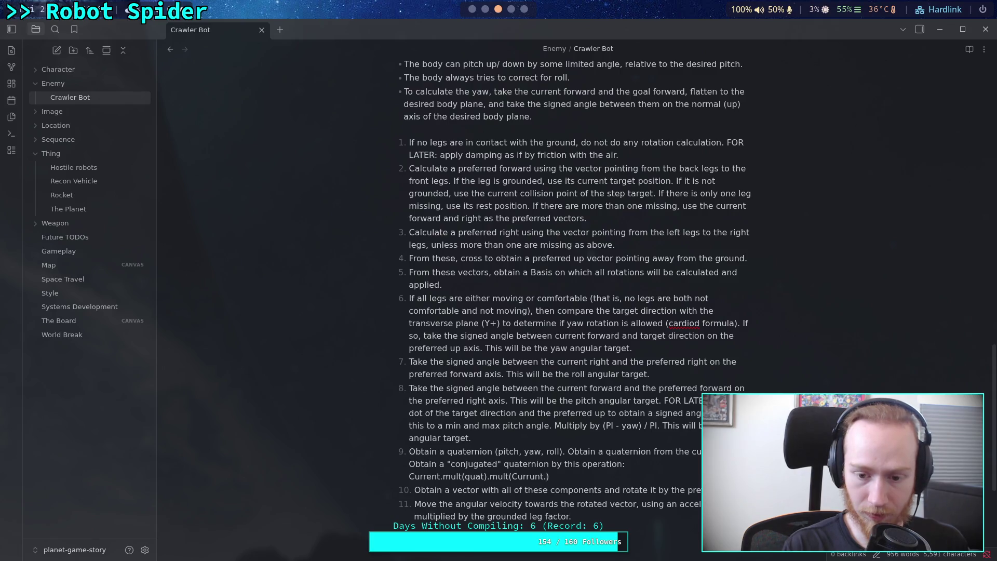
text(inverse)
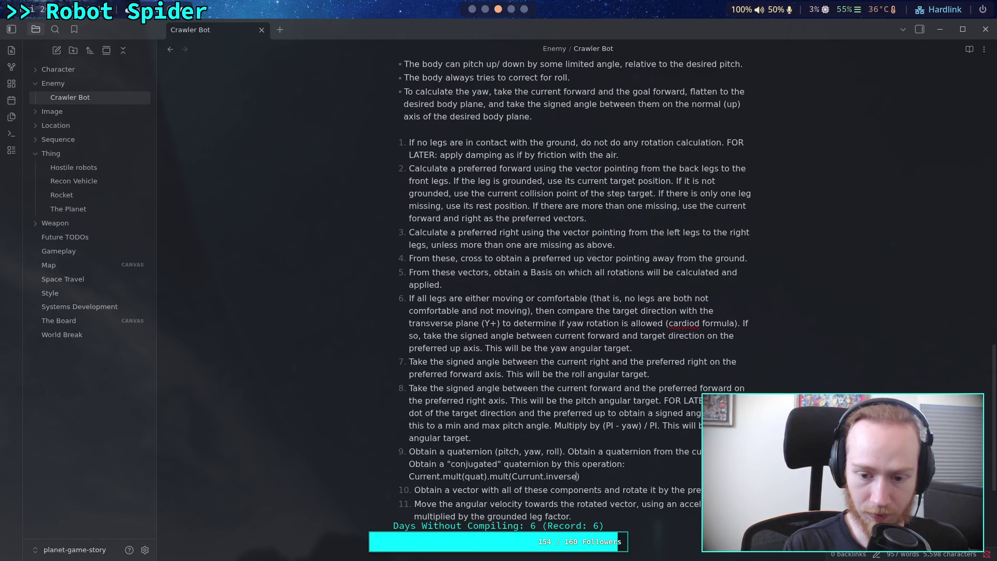
click(543, 476)
key(BackSpace)
text(e)
click(553, 476)
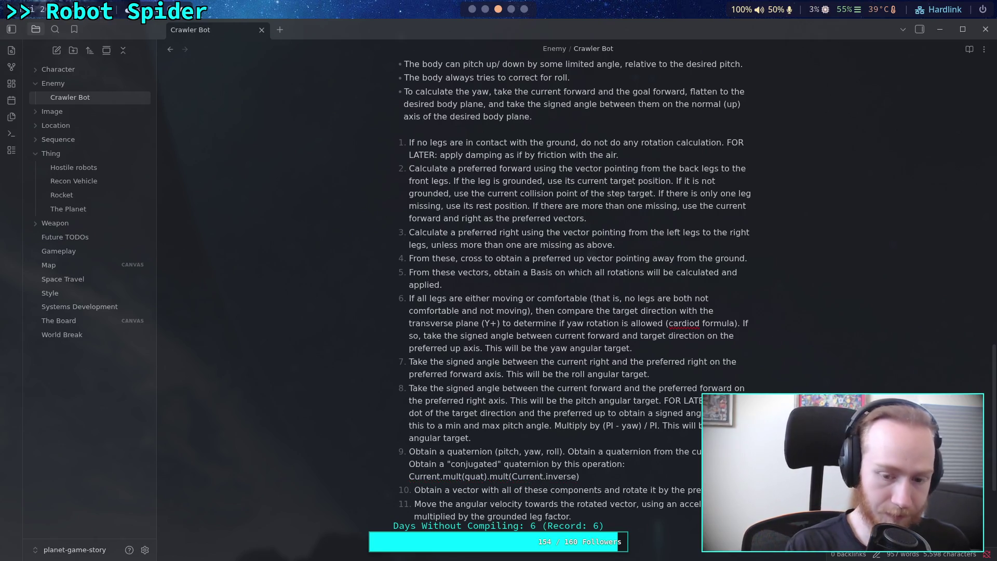
text(())
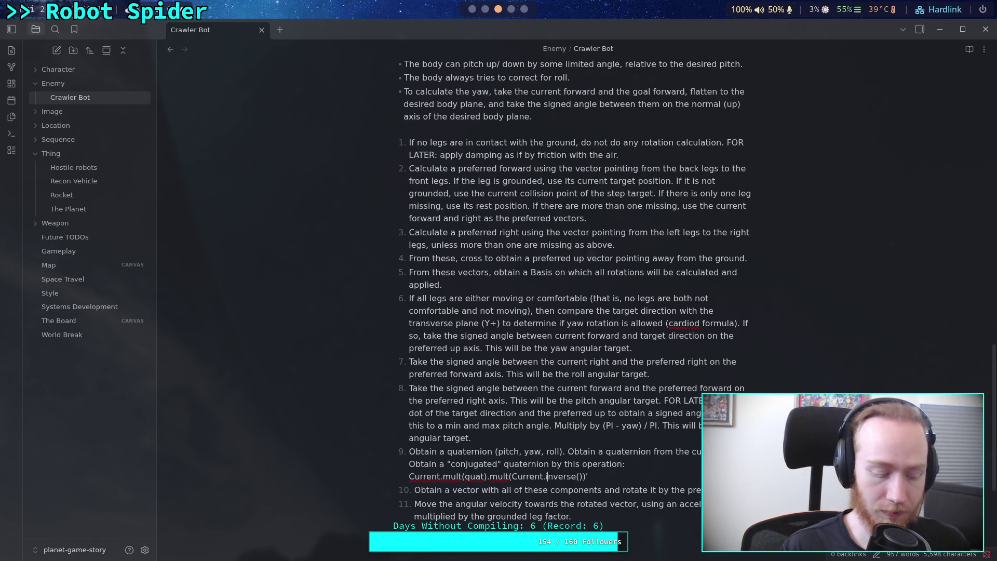
key(Right)
key(Right)
key(Right)
key(BackSpace)
text(`)
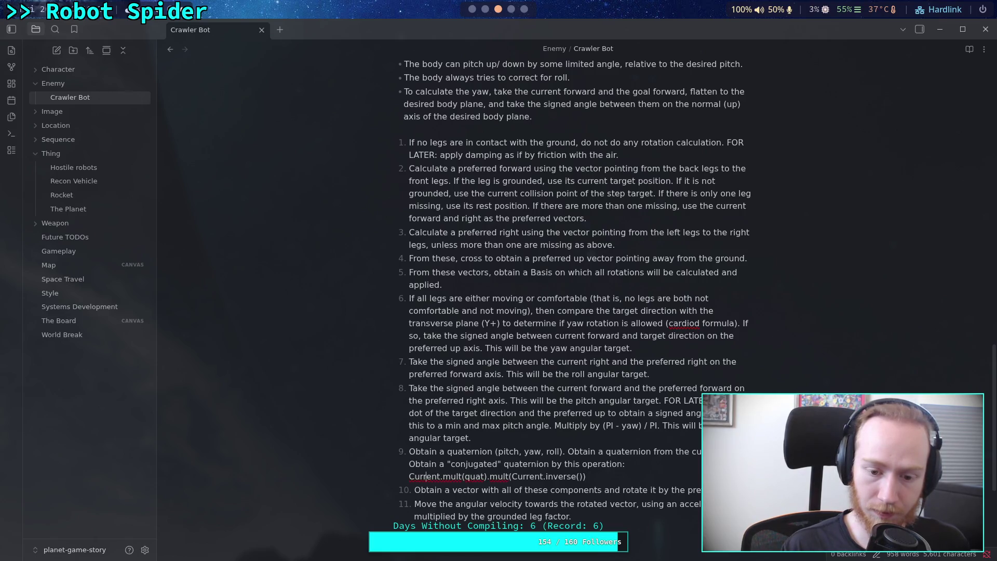
text(`)
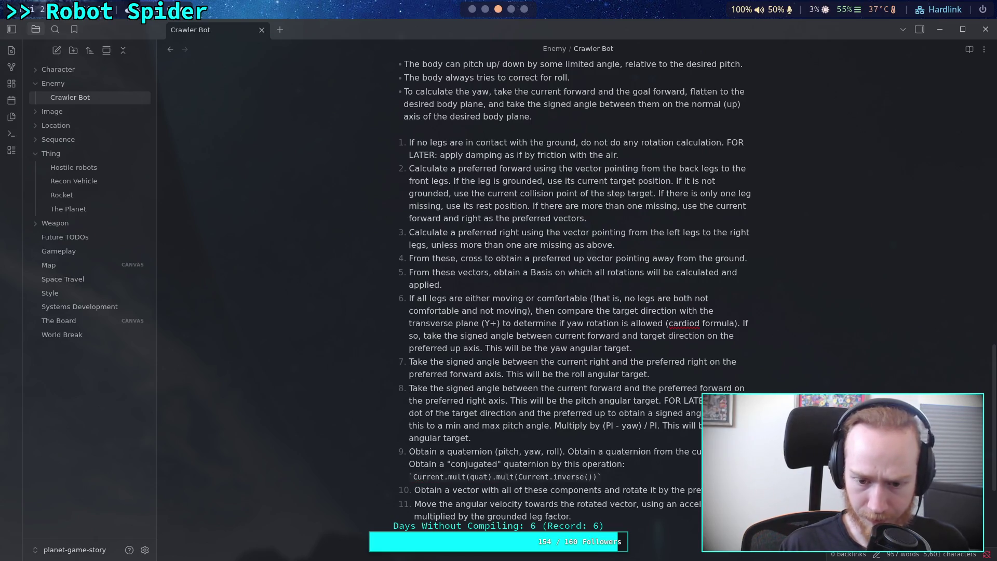
- Append 'Obtain euler angles from resulting quaternion. This will be the angular…'
key(End)
text(.)
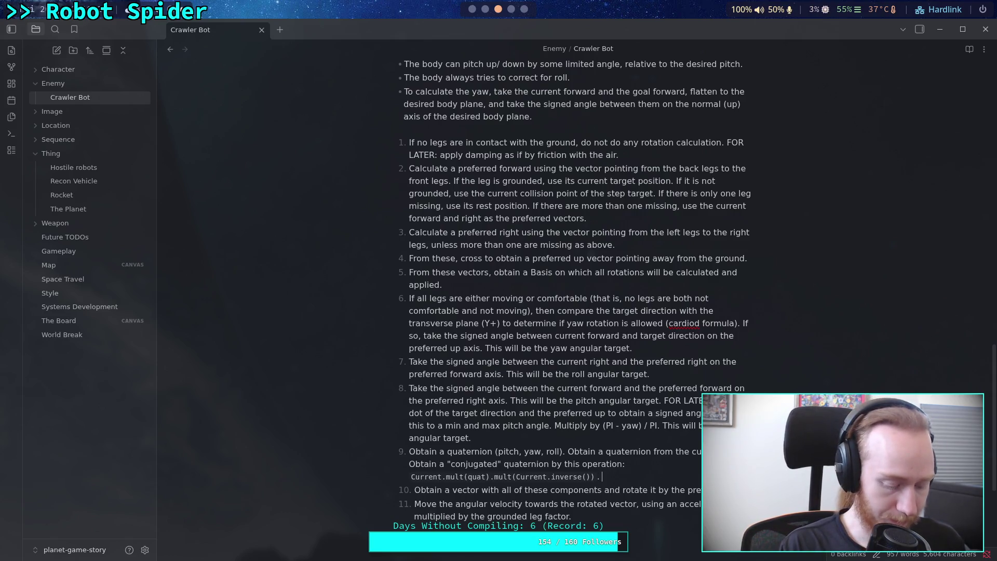
text( Obtain)
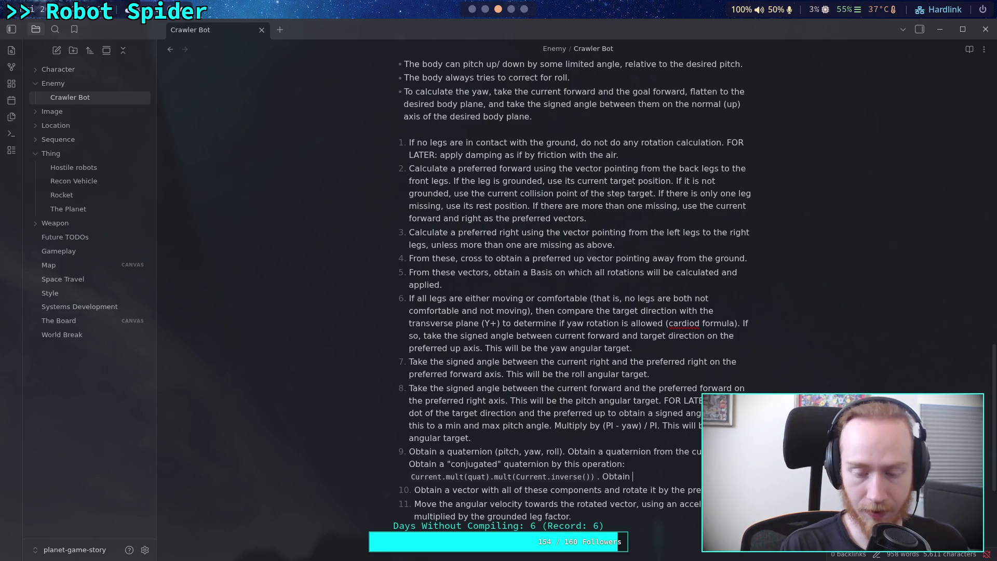
text( euler)
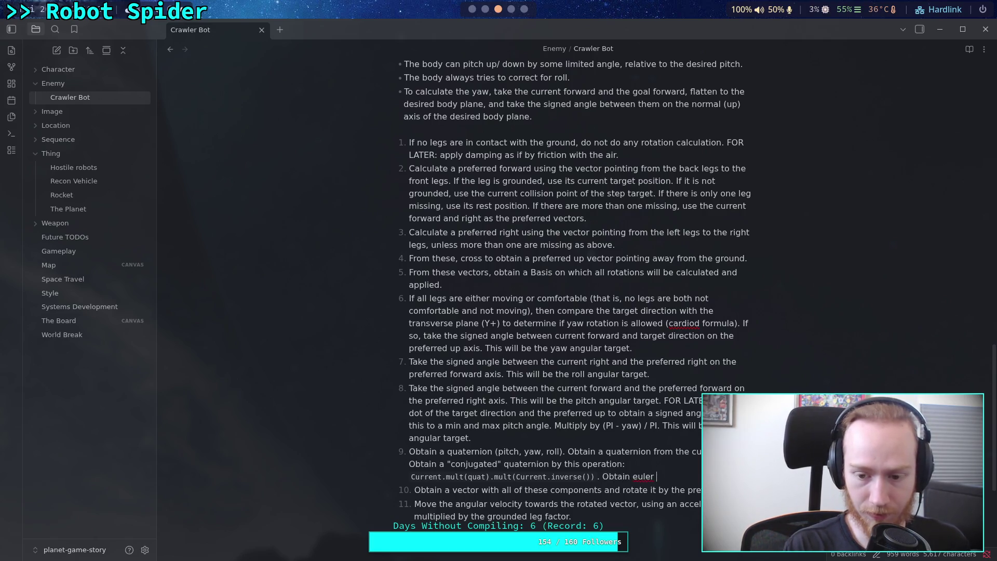
text(angles )
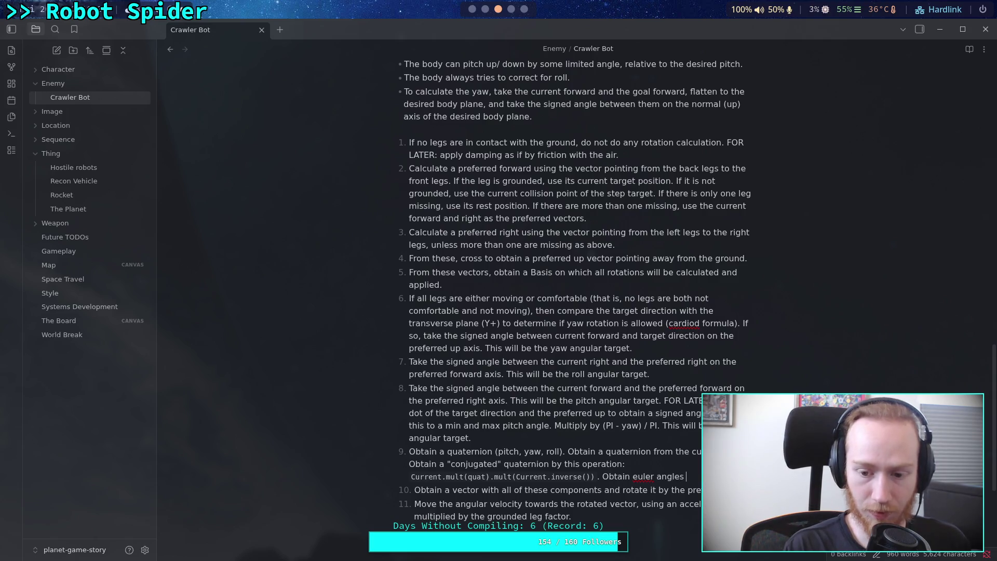
text(from result)
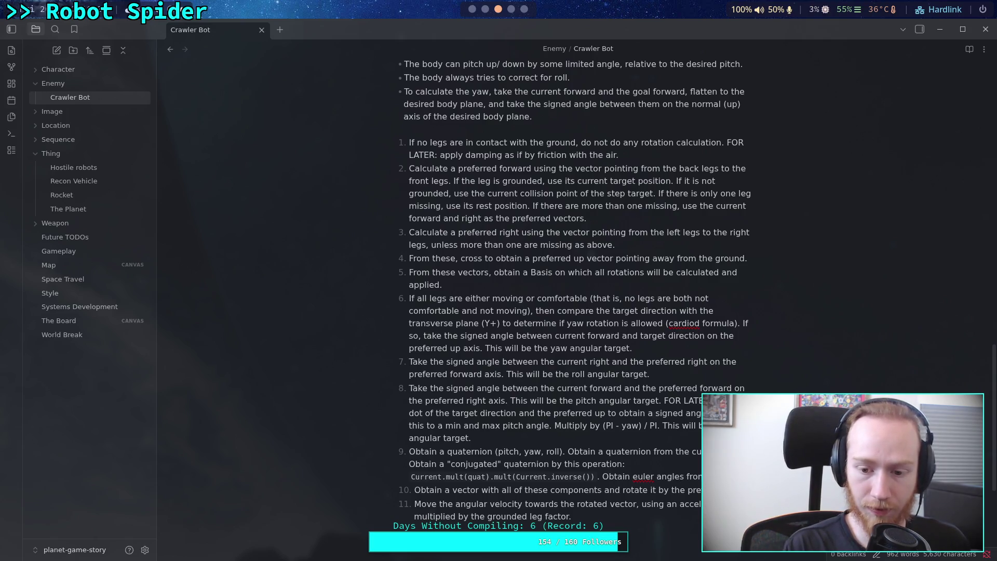
text(ing )
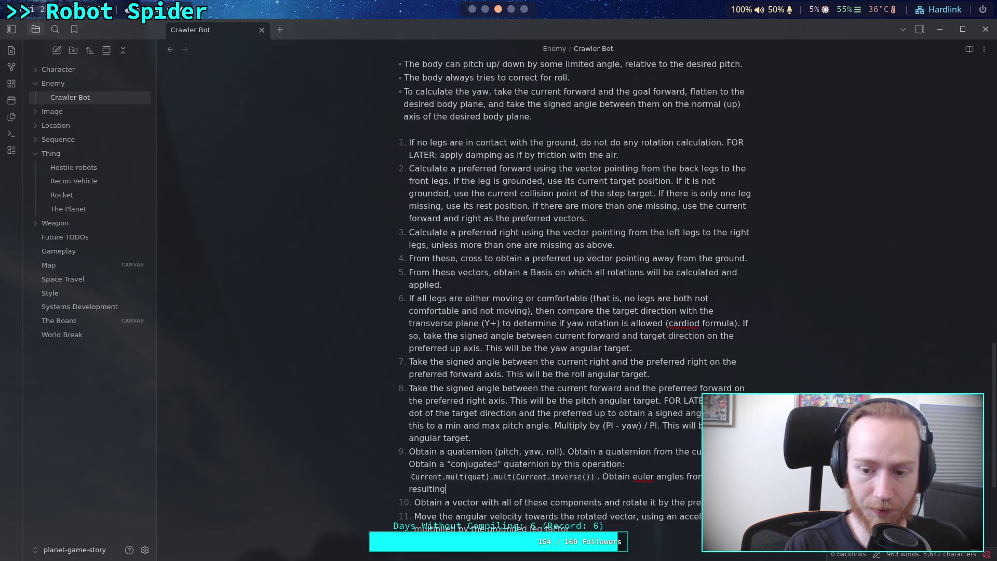
text(quaternion)
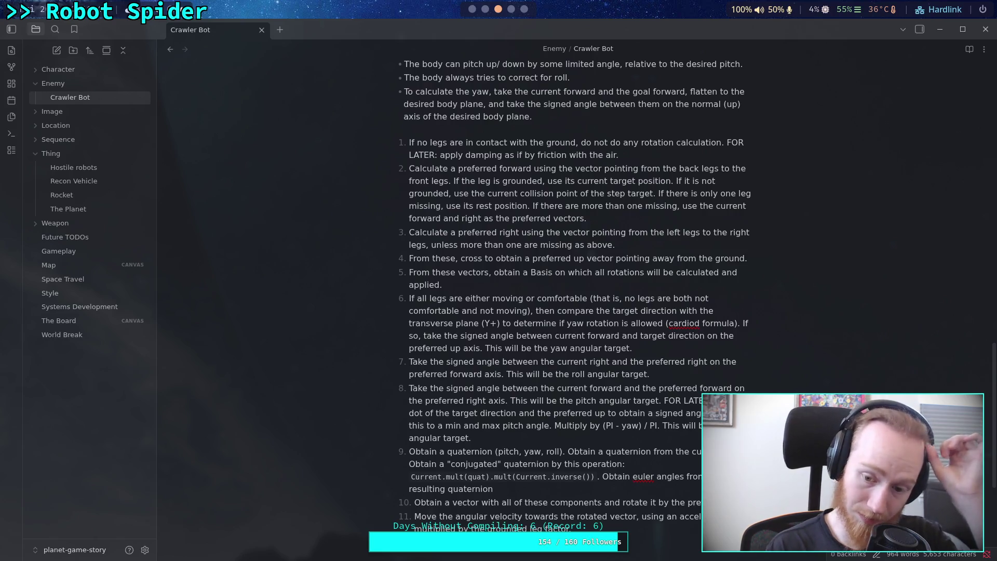
text(. This wil)
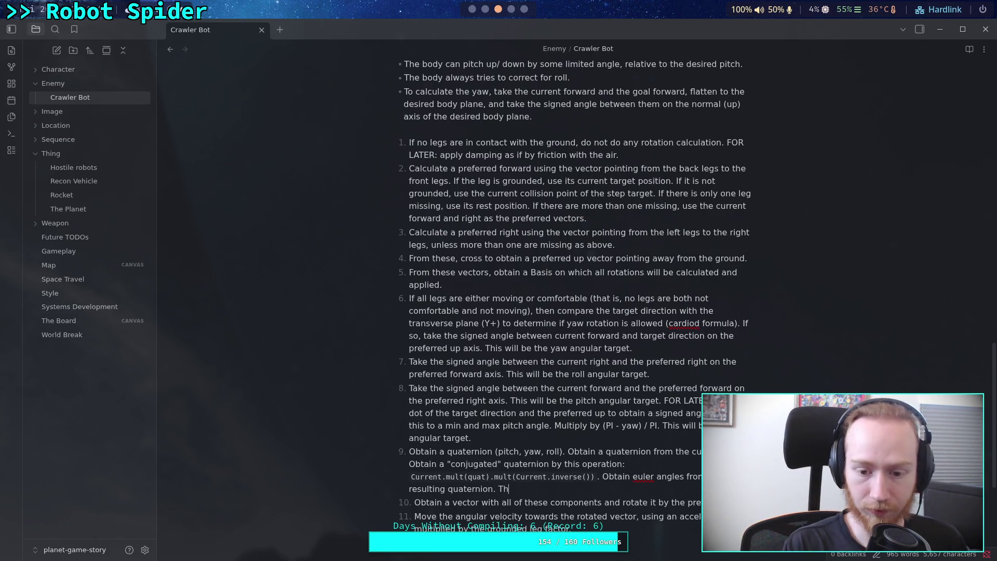
text(l be )
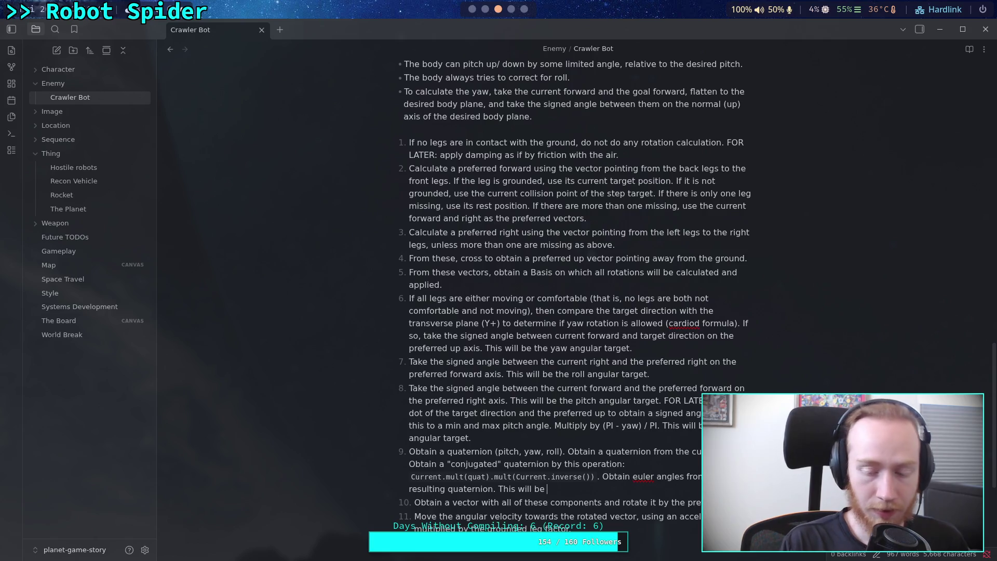
text(the )
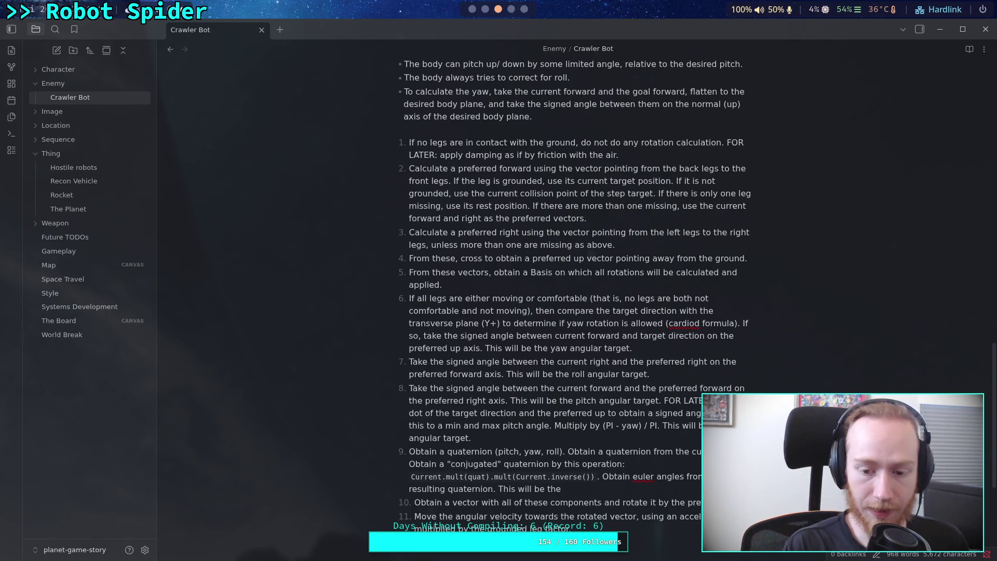
text(angular difference vector, and)
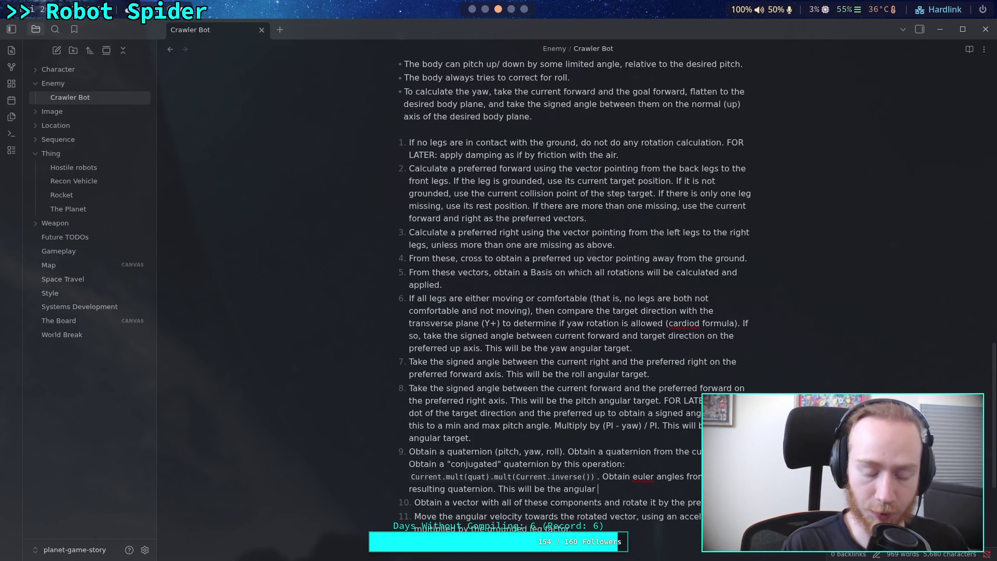
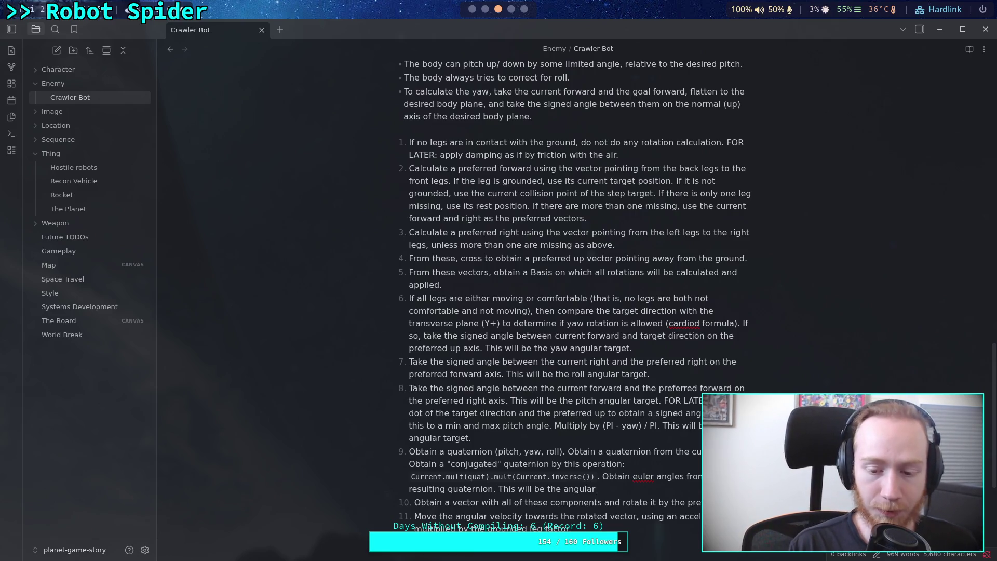
- End step 9 at 'difference vector.' and clear the old wording of step 10
text(difference vector)
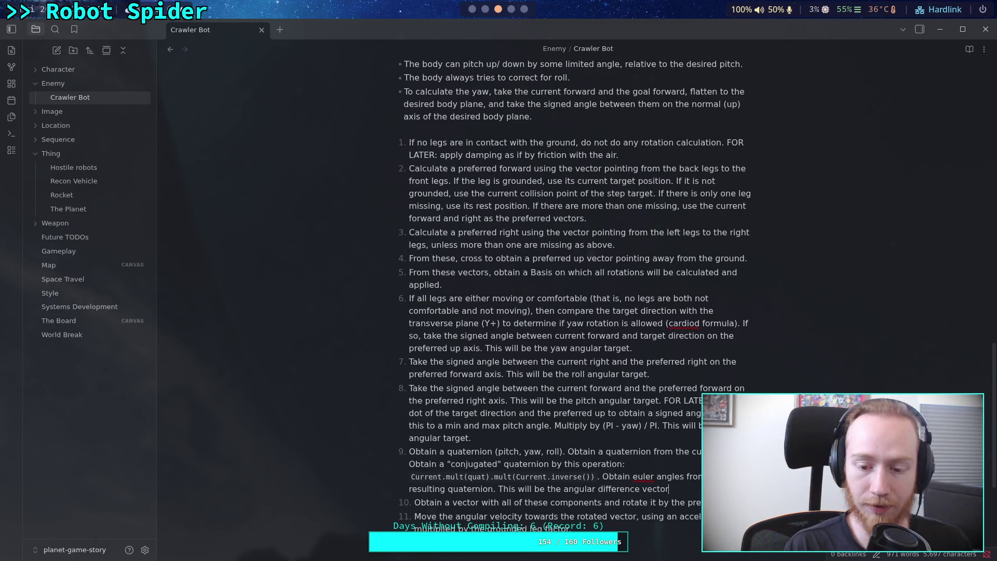
text(, and)
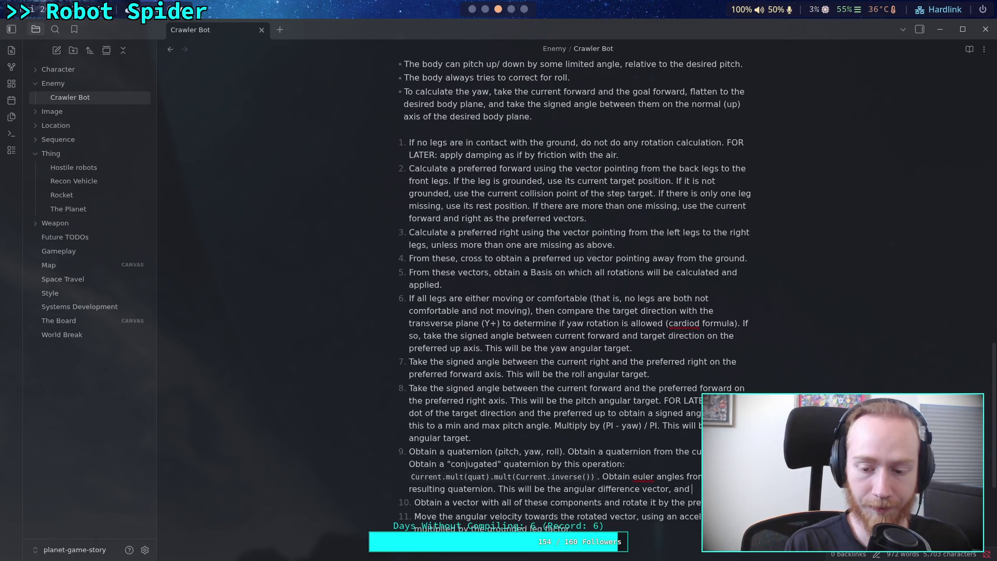
key(BackSpace)
key(BackSpace)
key(BackSpace)
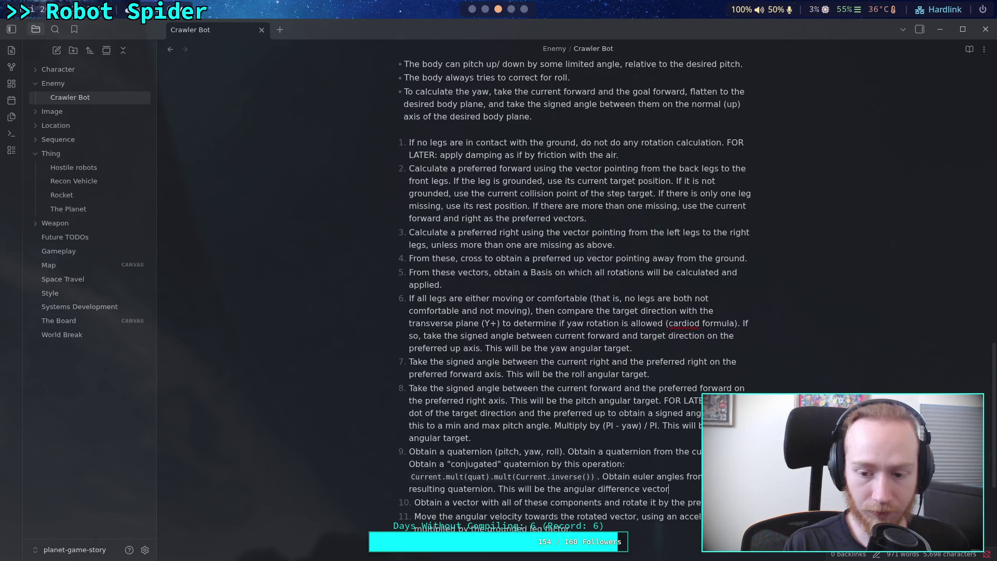
text(.)
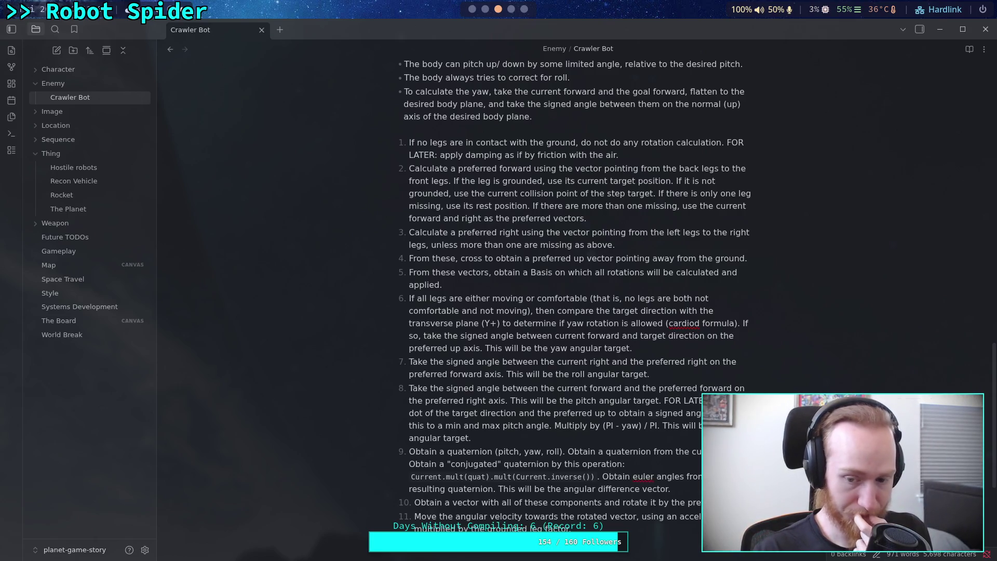
drag(701, 502, 416, 503)
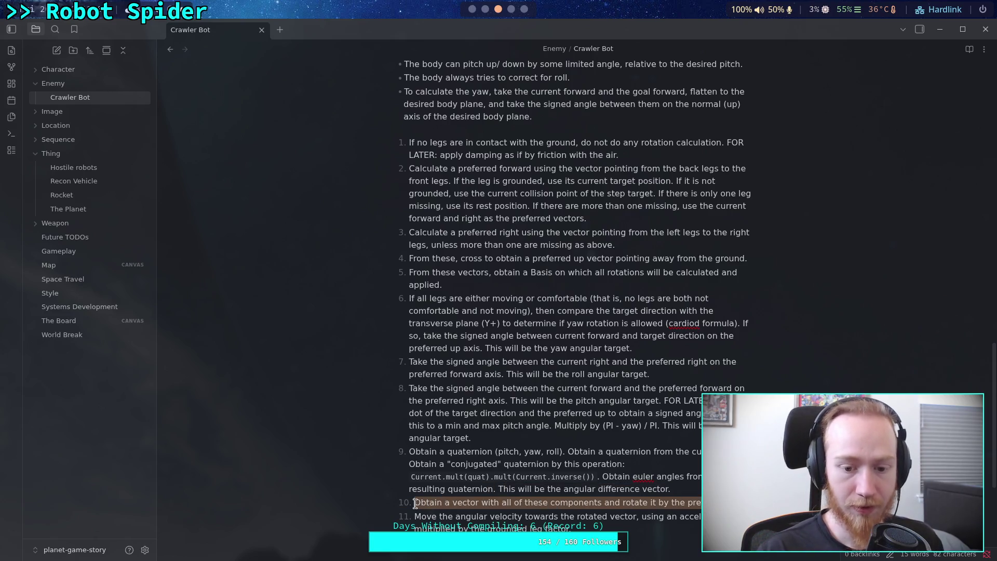
scroll(416, 502, down, 1)
key(BackSpace)
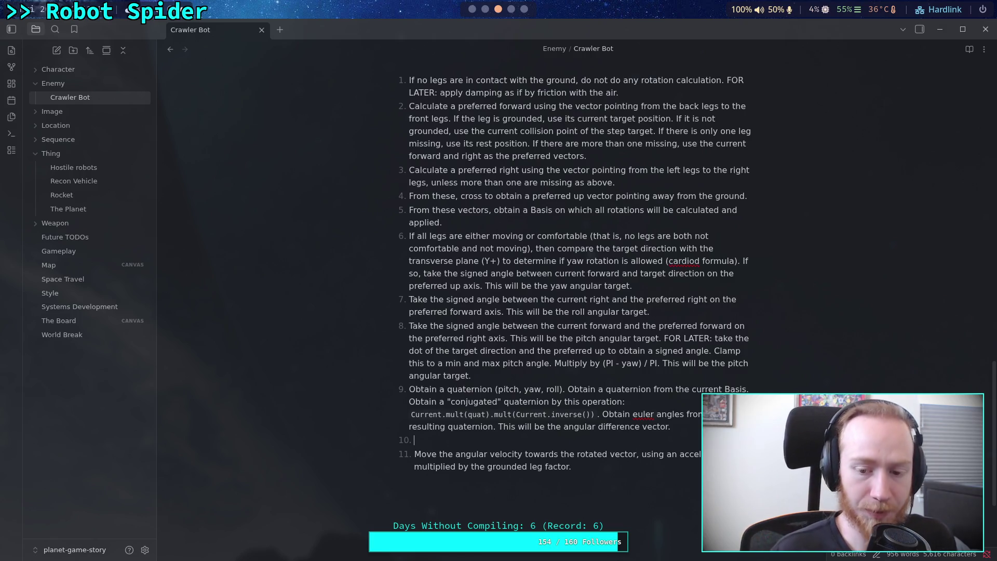
- Write step 10 as 'Divide the angular difference vector by the delta time…for the current step.' and add step 11
text(Divide the angular difference vector by the delta time)
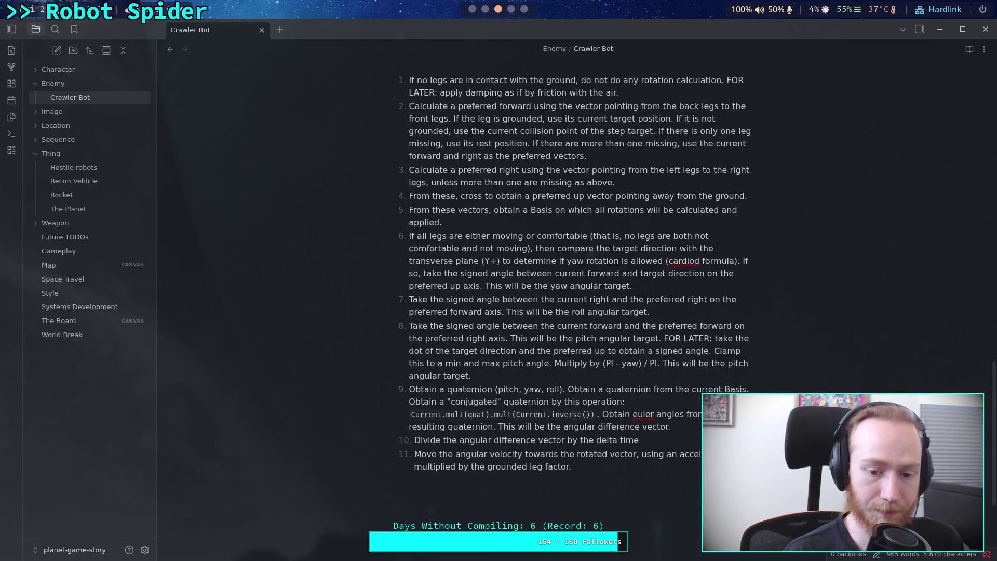
text(, )
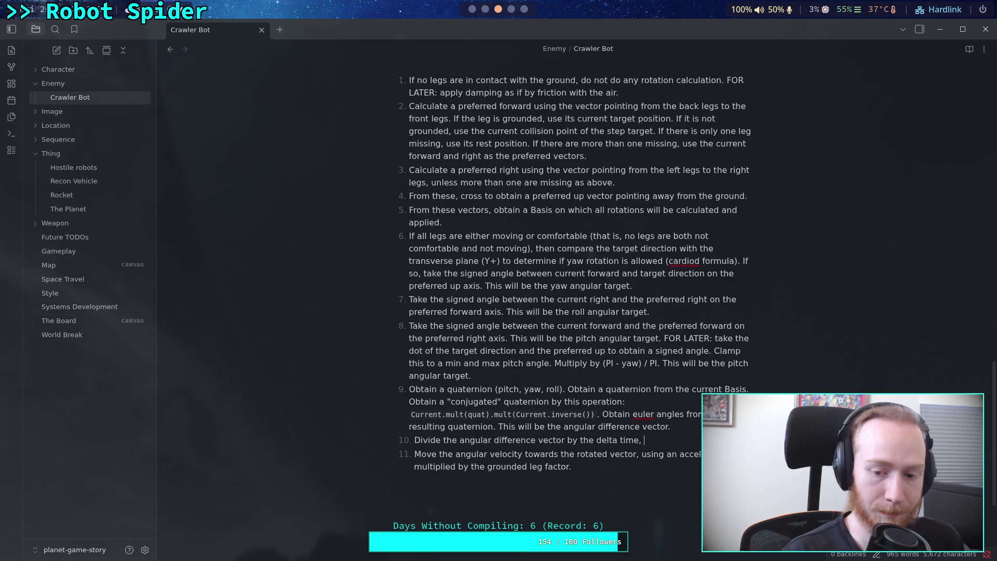
text(this will be th)
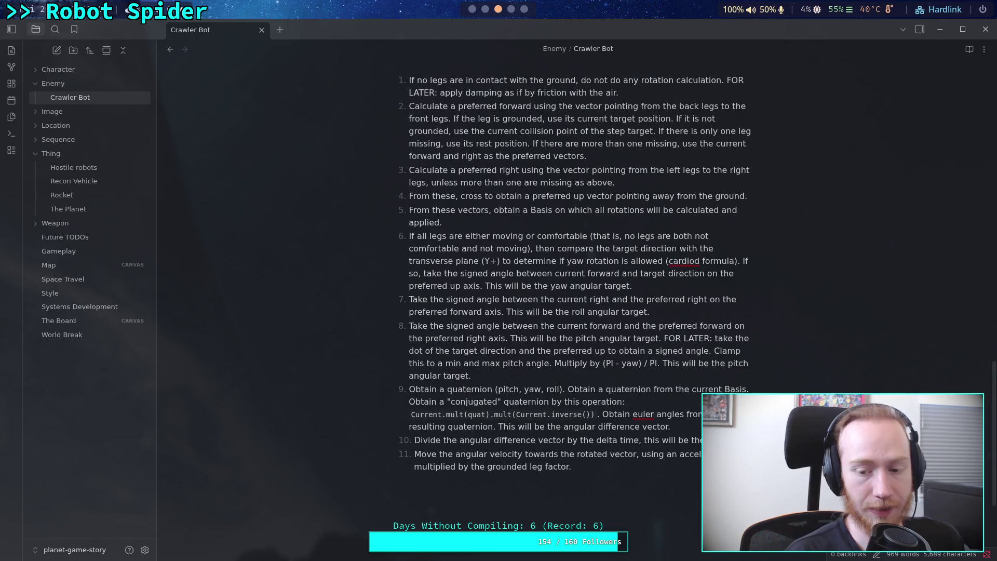
text(e)
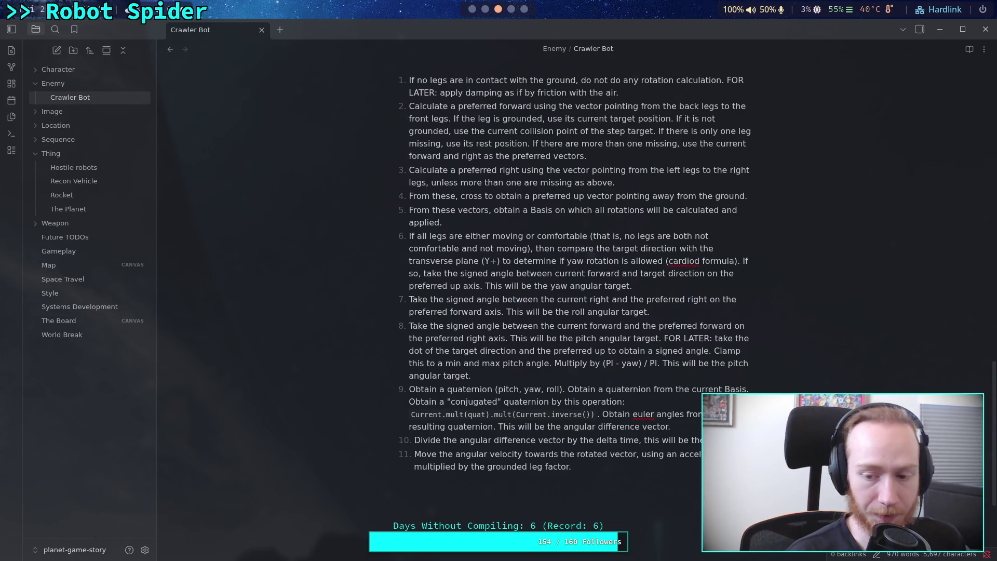
text(rotation )
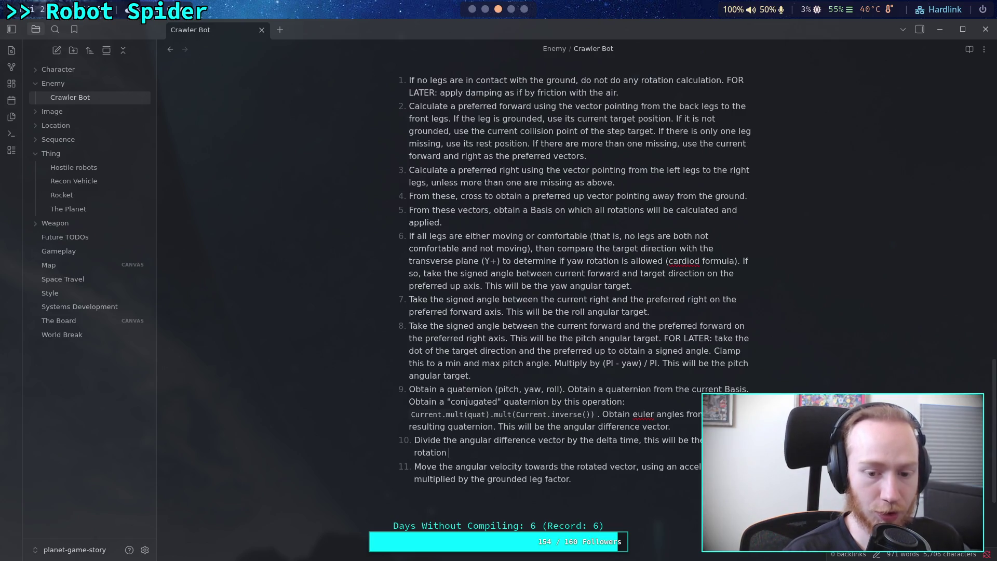
text(rate allow)
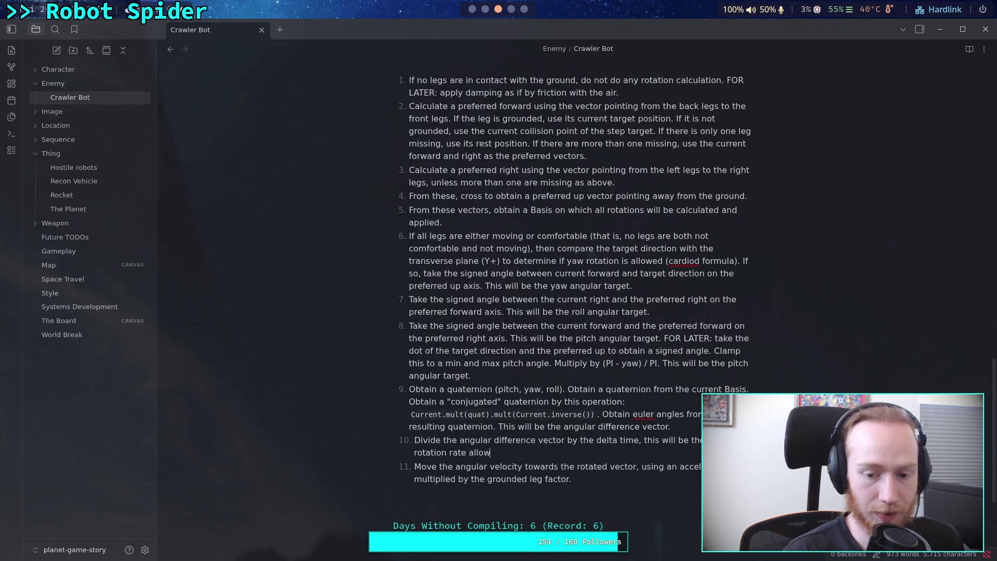
text(ed fe)
key(BackSpace)
text(or the current stey)
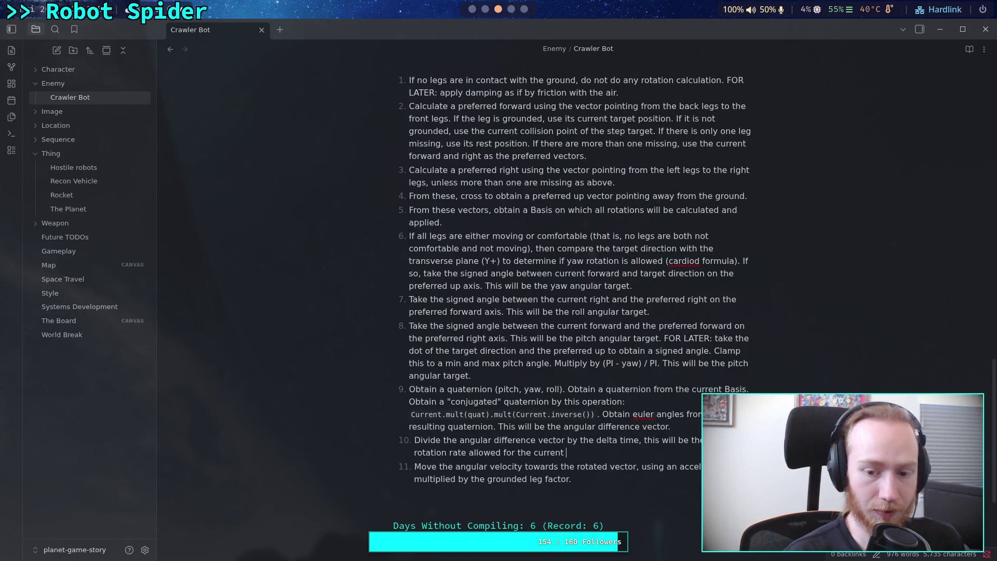
key(BackSpace)
text(p.)
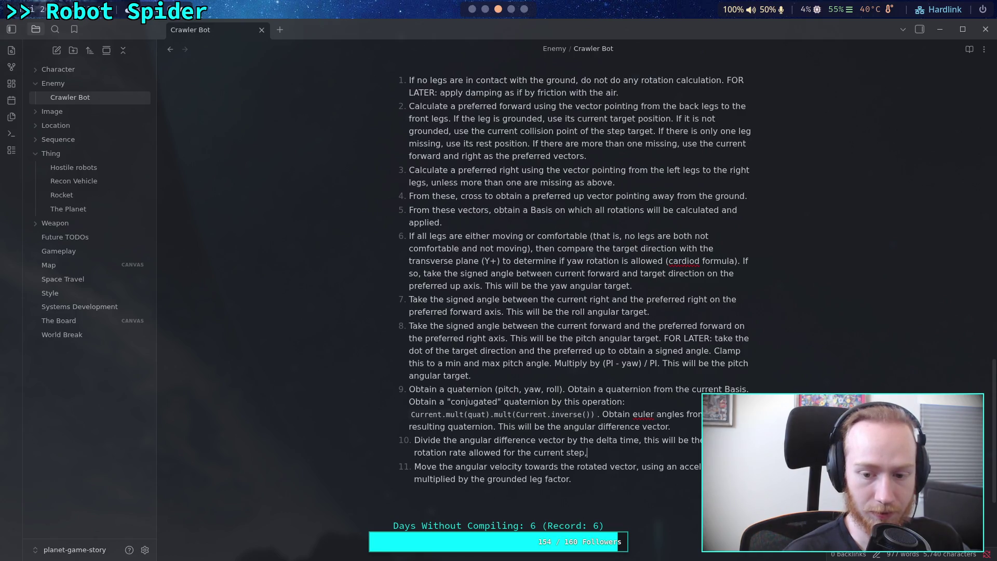
key(BackSpace)
key(BackSpace)
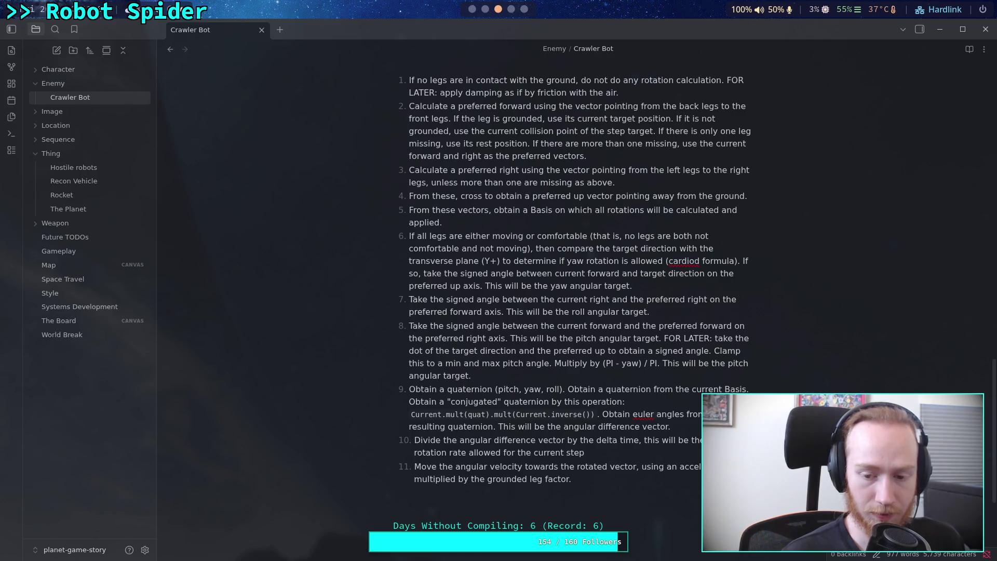
text(.)
key(Return)
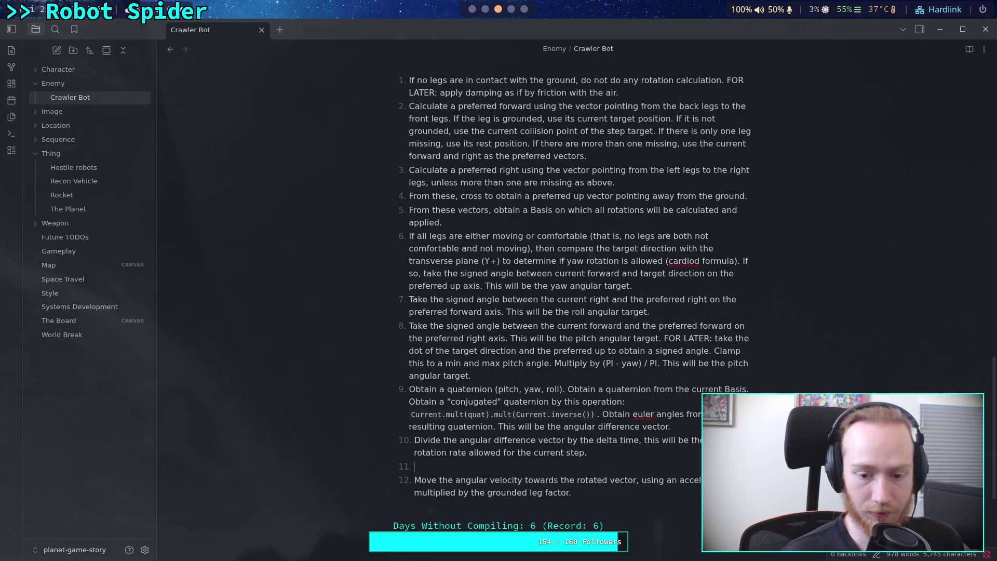
- Type step 11: target angular vector from the sign vector of the difference vector, min against the max
text(Obtain a target angular)
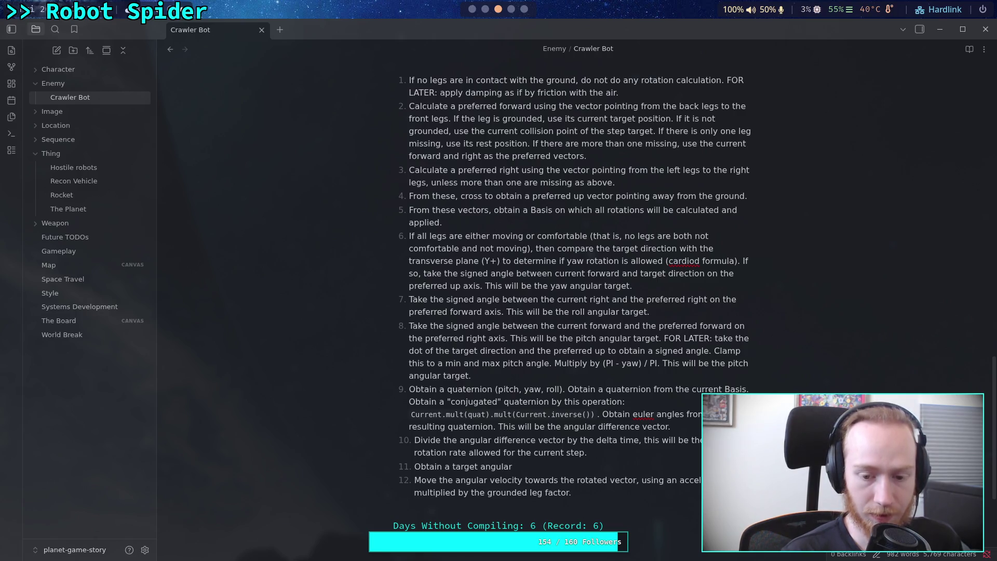
text(vector )
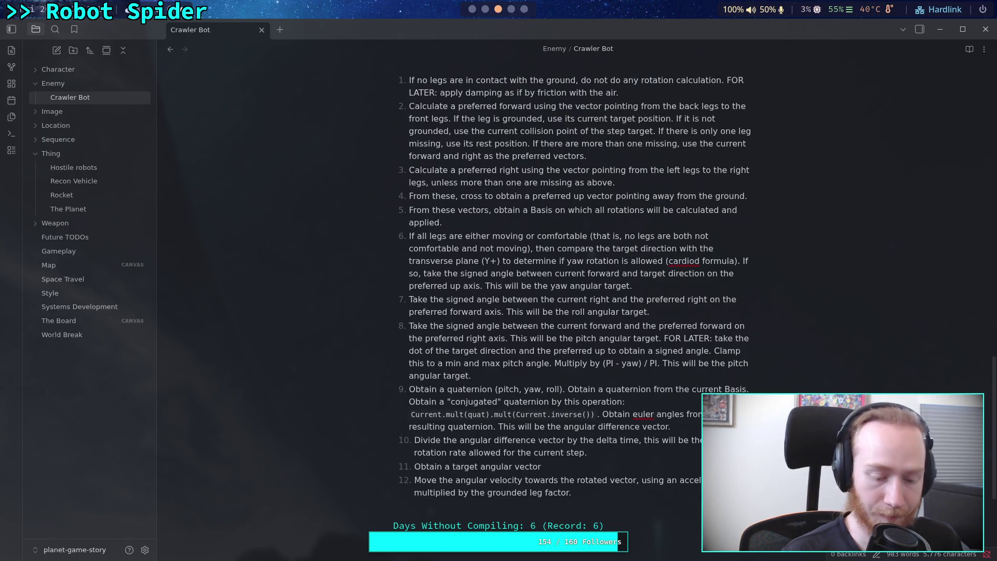
text(by )
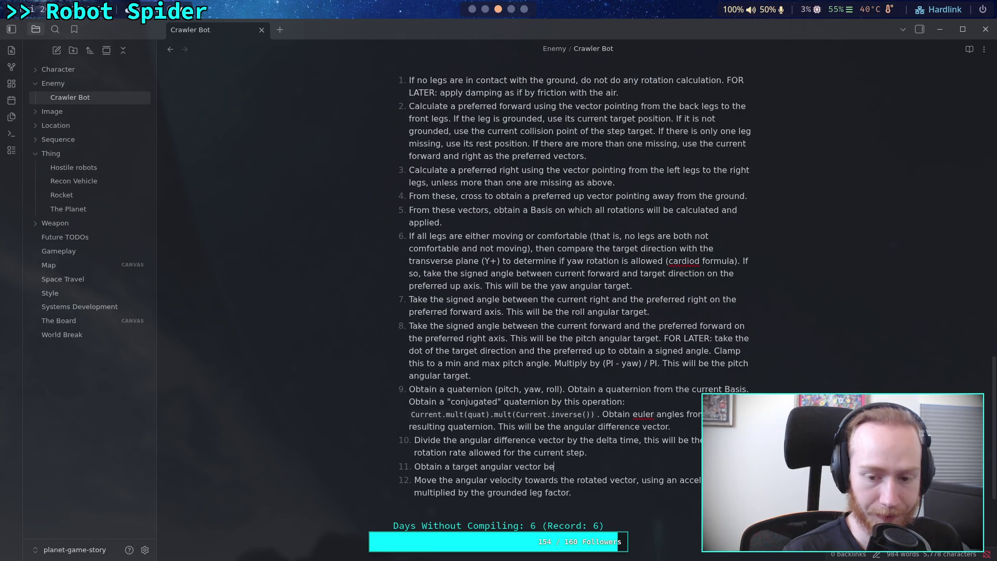
text(mult)
text(ipli)
text(yi)
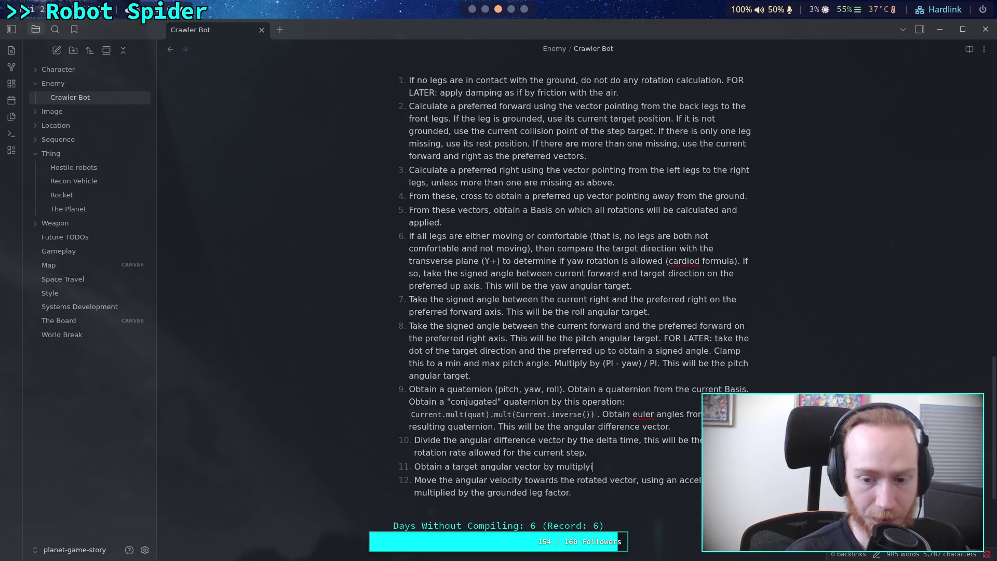
text(ng a unit vector)
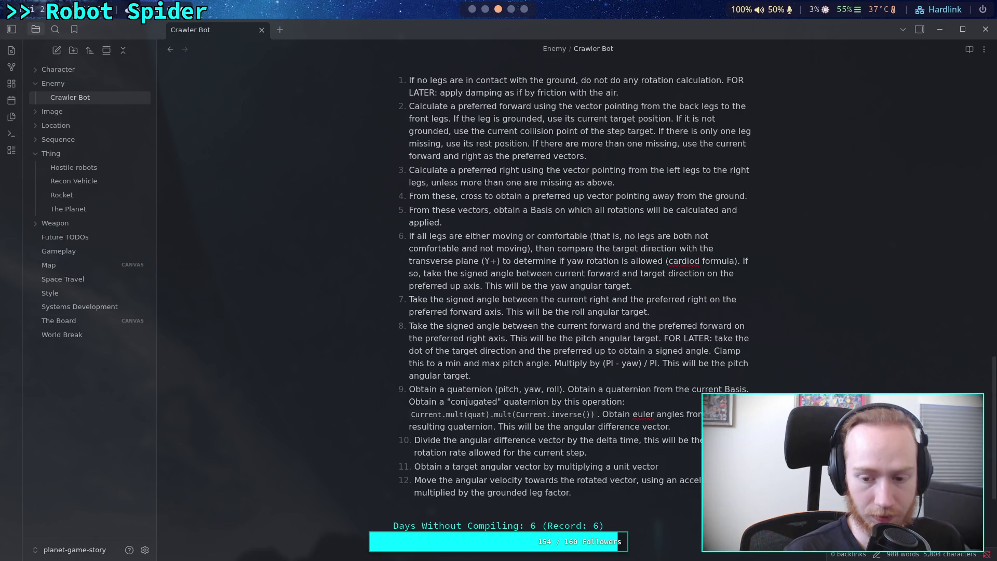
text( with the s)
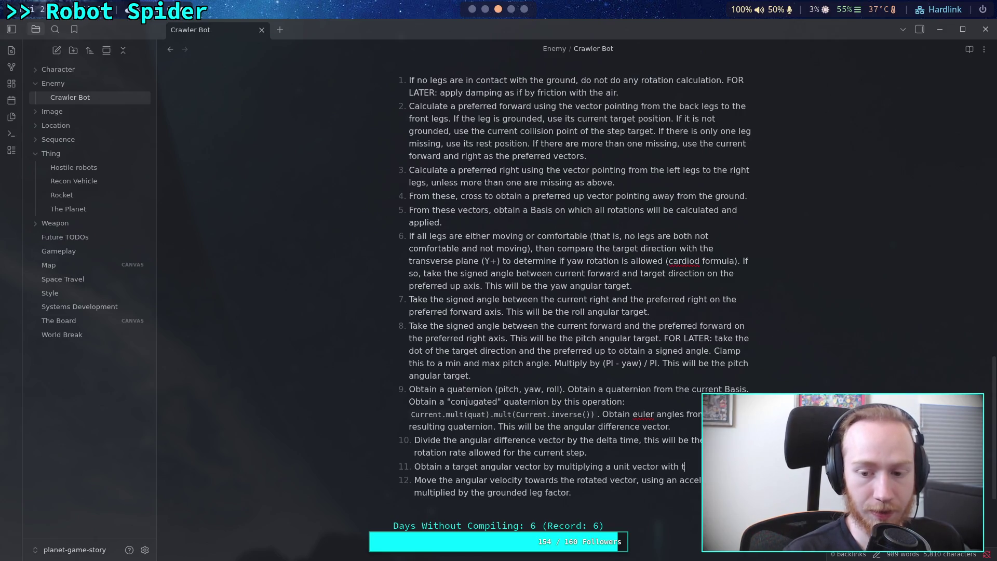
key(ctrl+BackSpace)
key(ctrl+BackSpace)
key(ctrl+BackSpace)
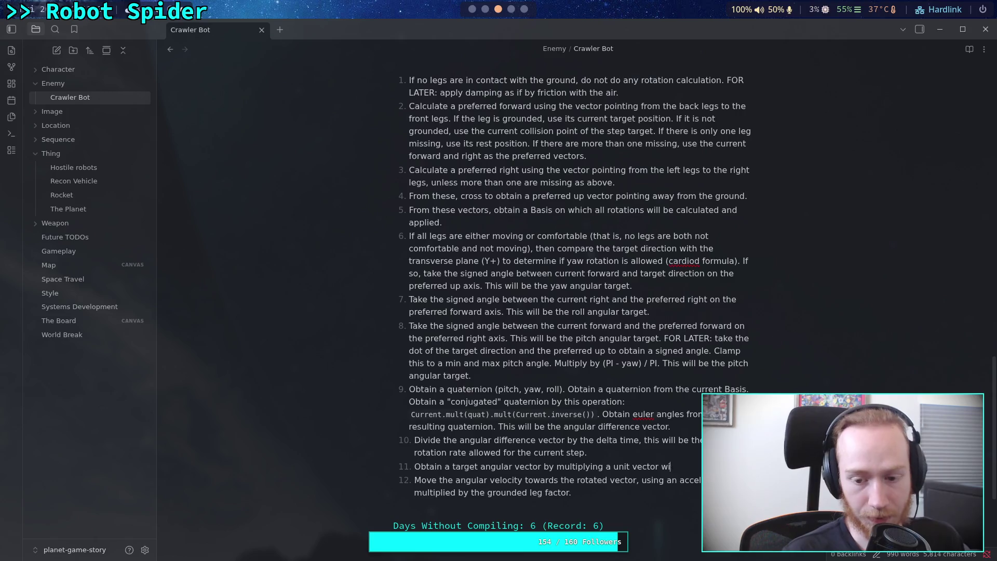
text(the sigfn)
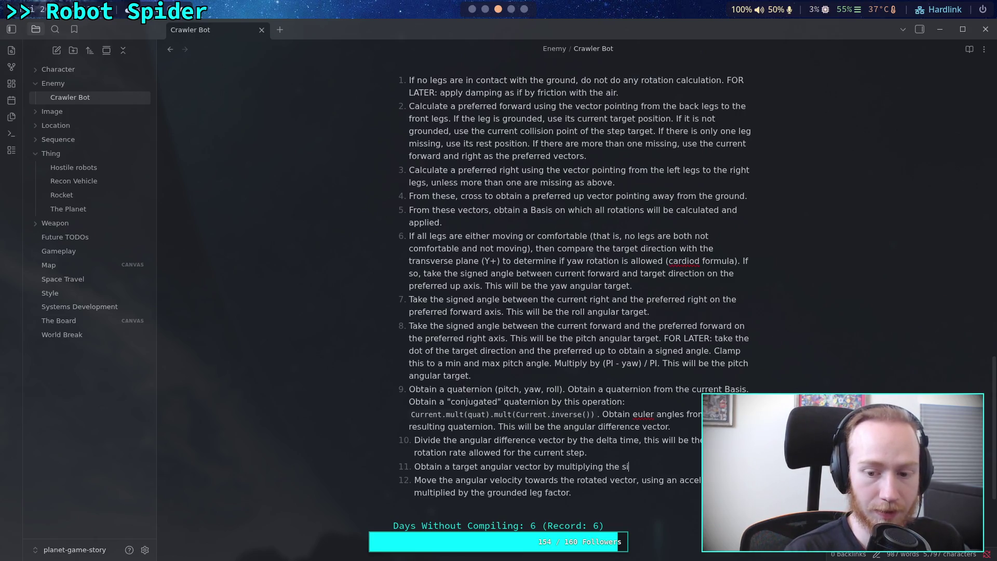
key(BackSpace)
key(BackSpace)
text(gfn)
key(BackSpace)
key(BackSpace)
text(n vector of the a di)
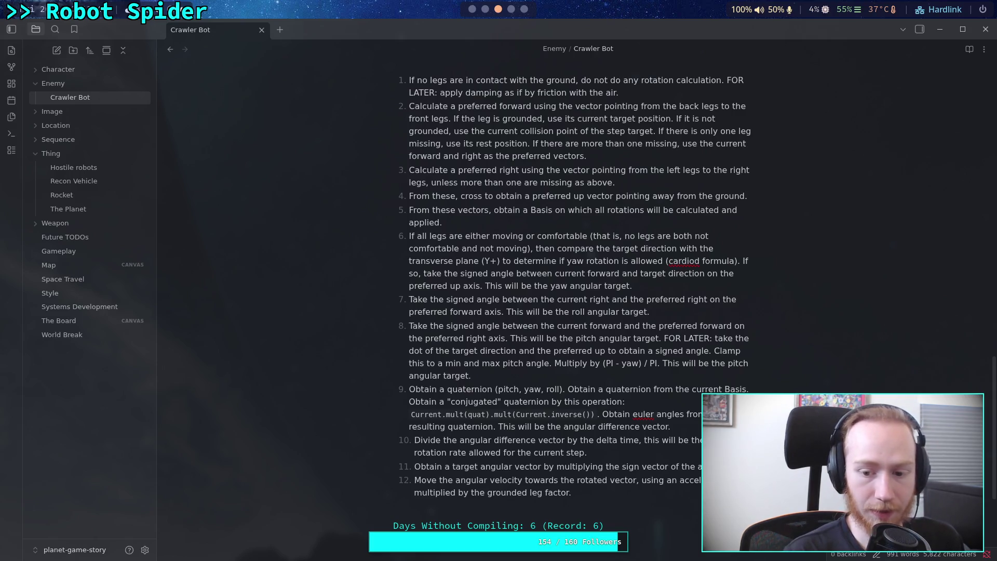
text(fference )
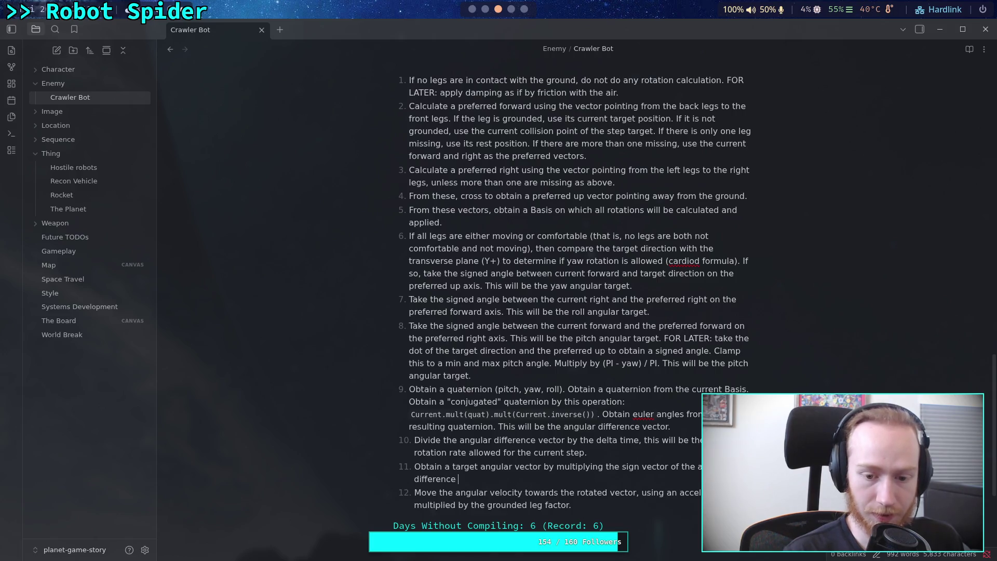
text(vector)
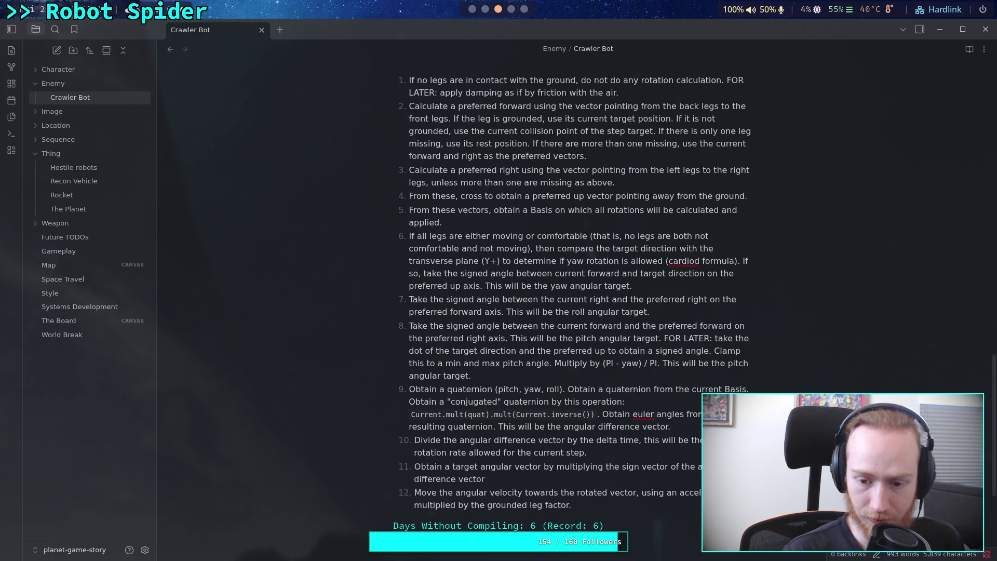
text(, )
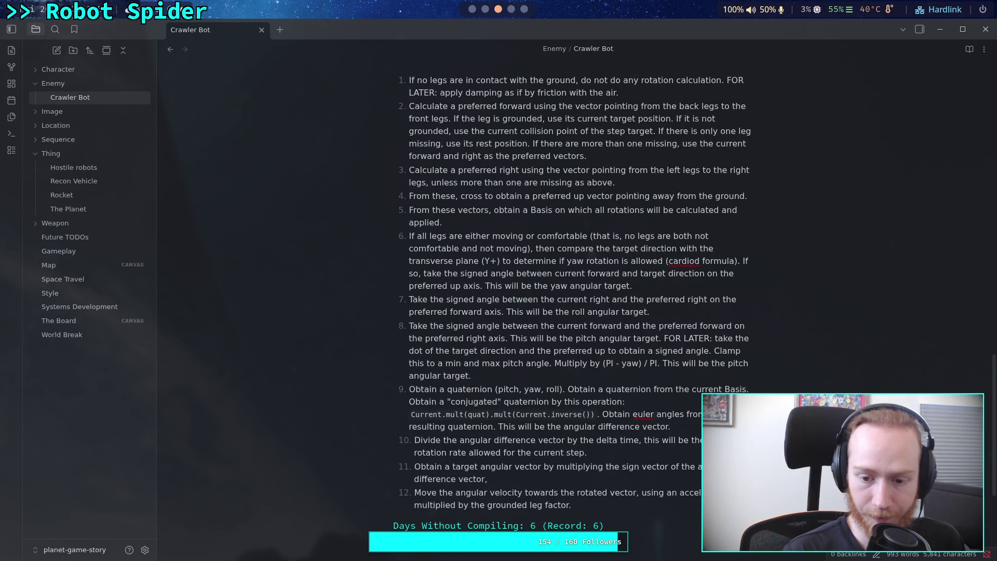
text(and taki)
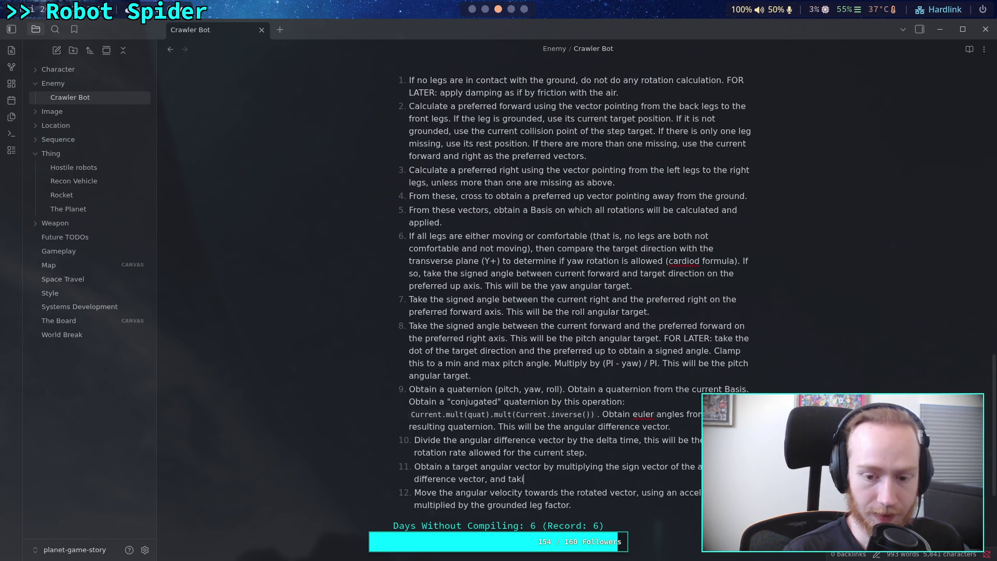
text(ng the min bet)
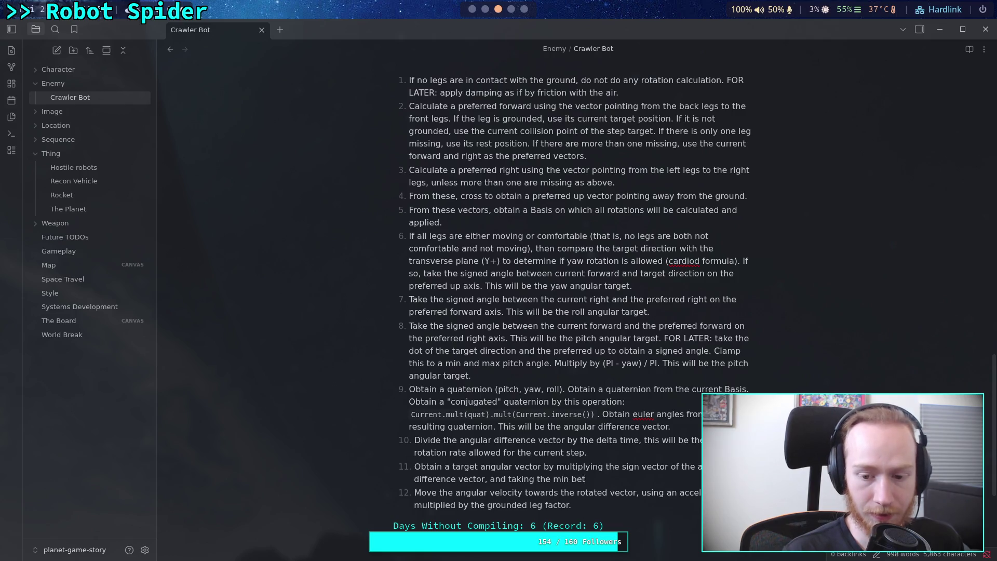
text(ween th)
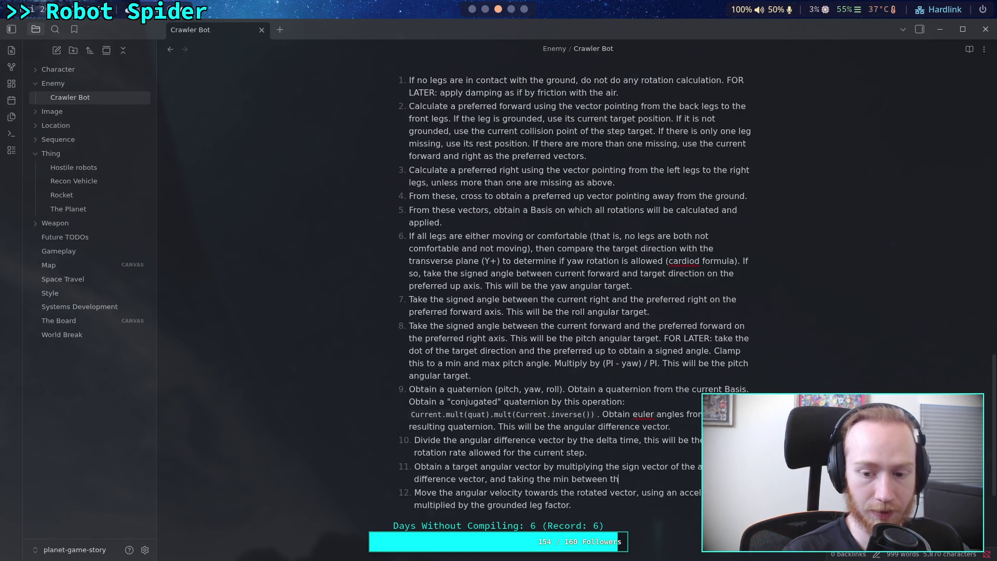
text(at)
text( vector)
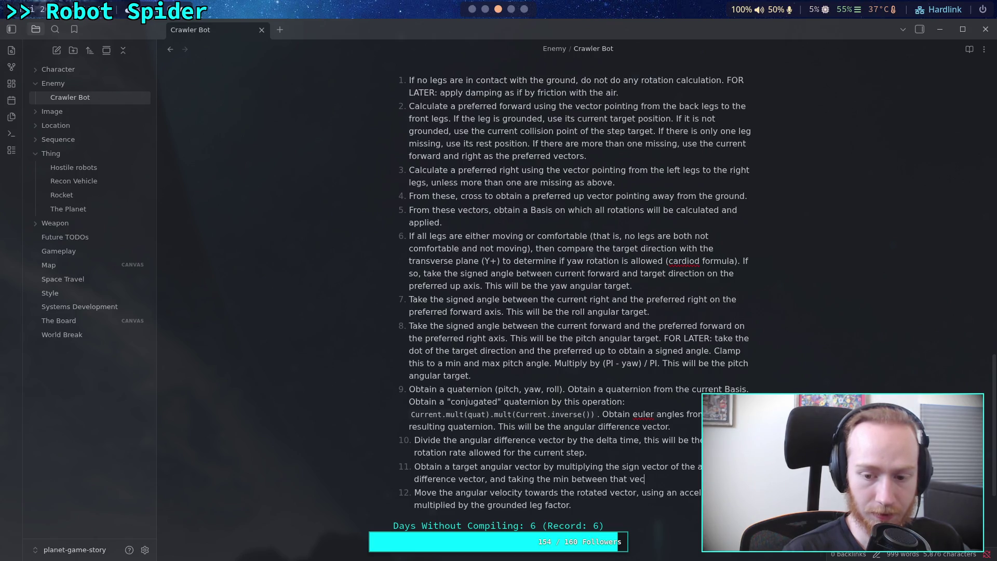
text( an)
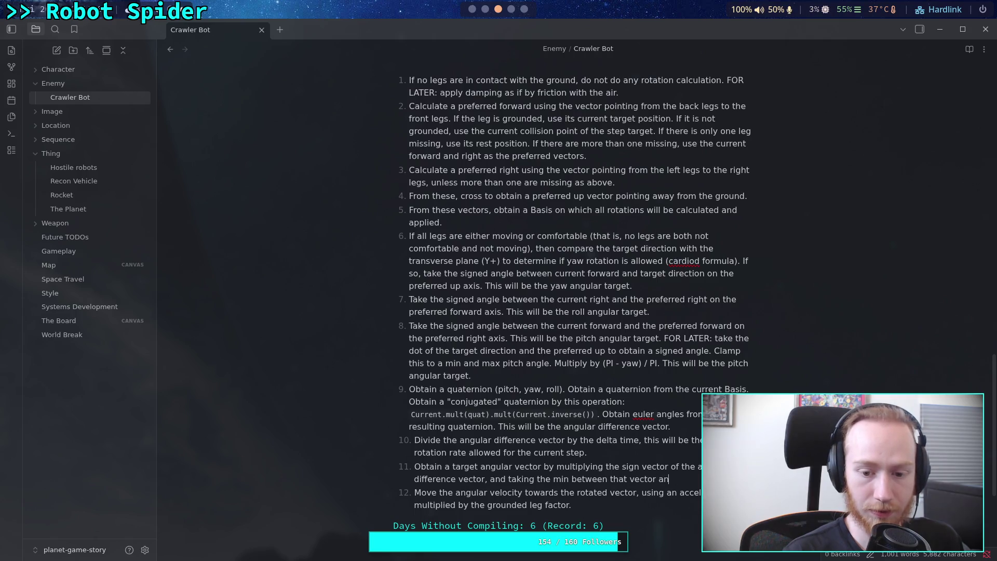
text(d the ma)
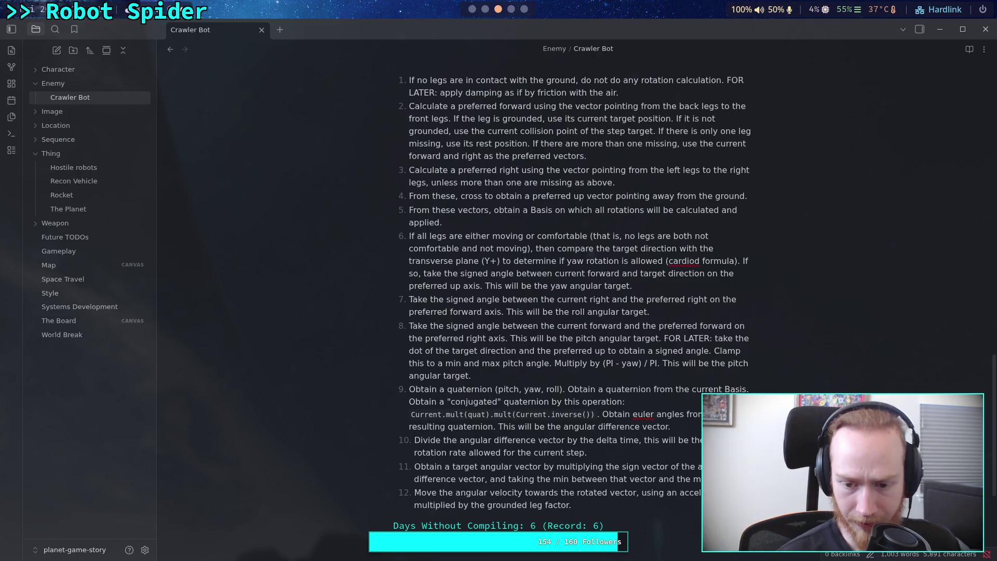
- Add 'take the absolute vector' to step 10 and a min against the maximum rotation rate parameter
click(587, 452)
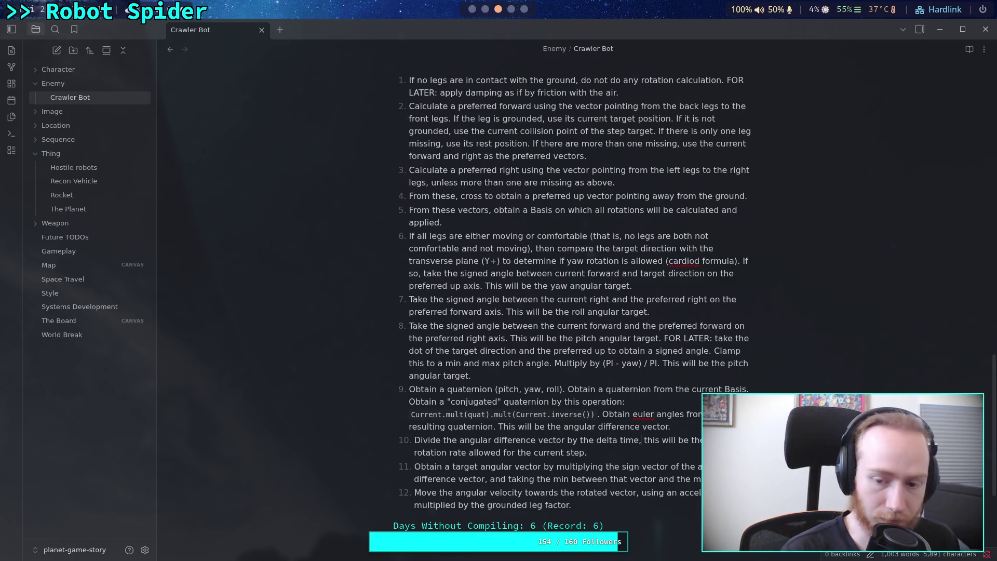
text(and take the a)
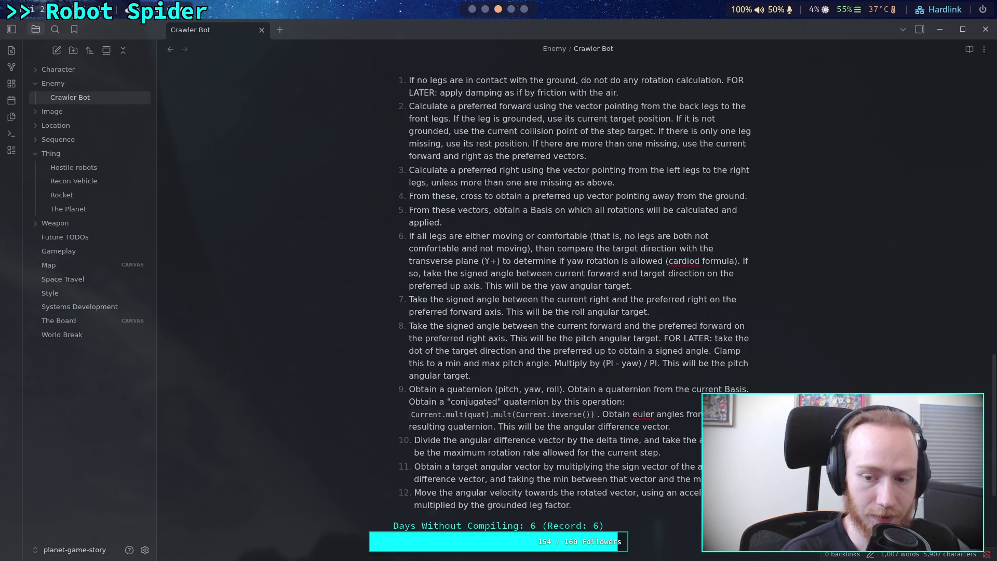
text(bsolut)
text(ue, this will)
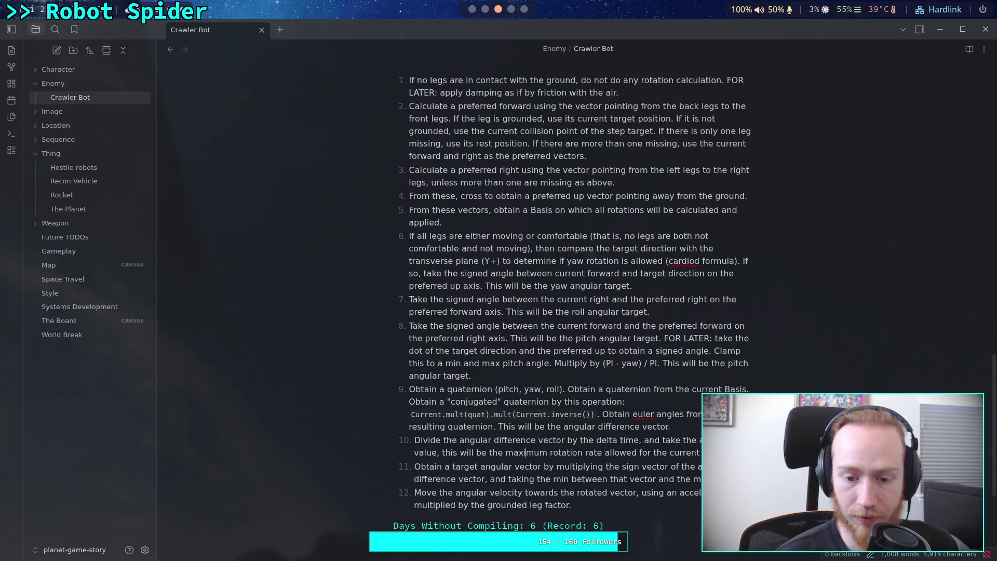
text( vector)
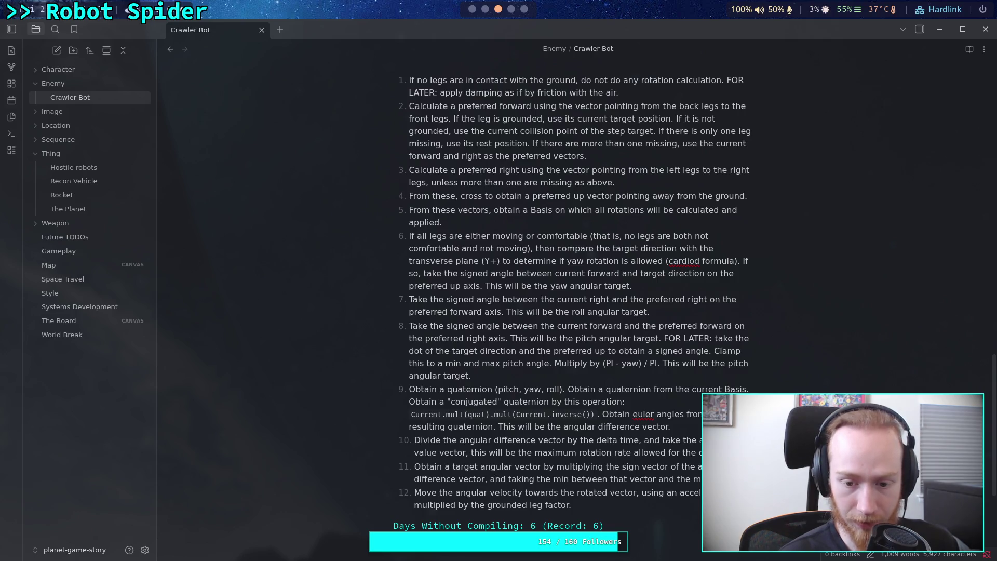
key(BackSpace)
key(BackSpace)
text(, with the m)
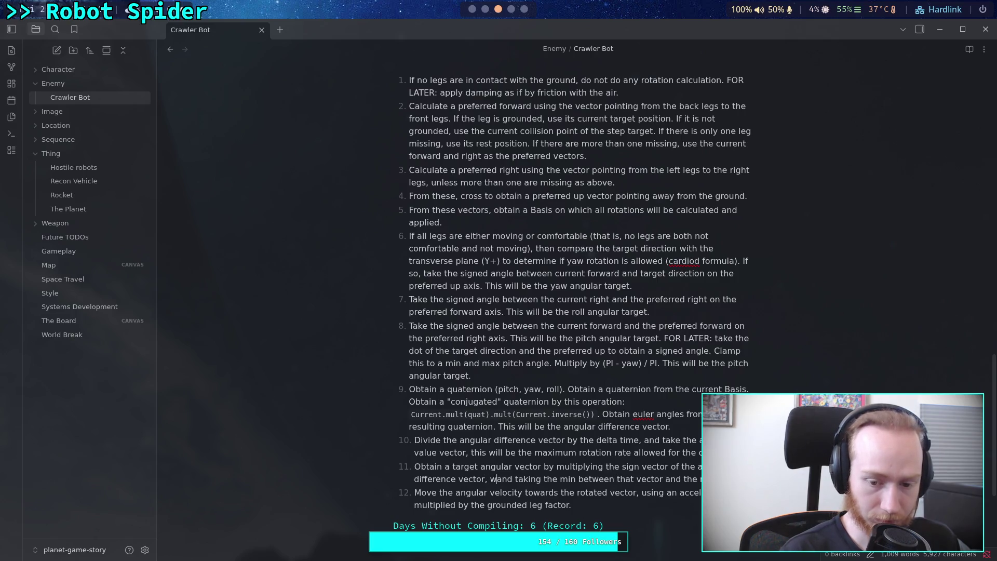
text(in )
text(between t)
text(he )
text(maximu)
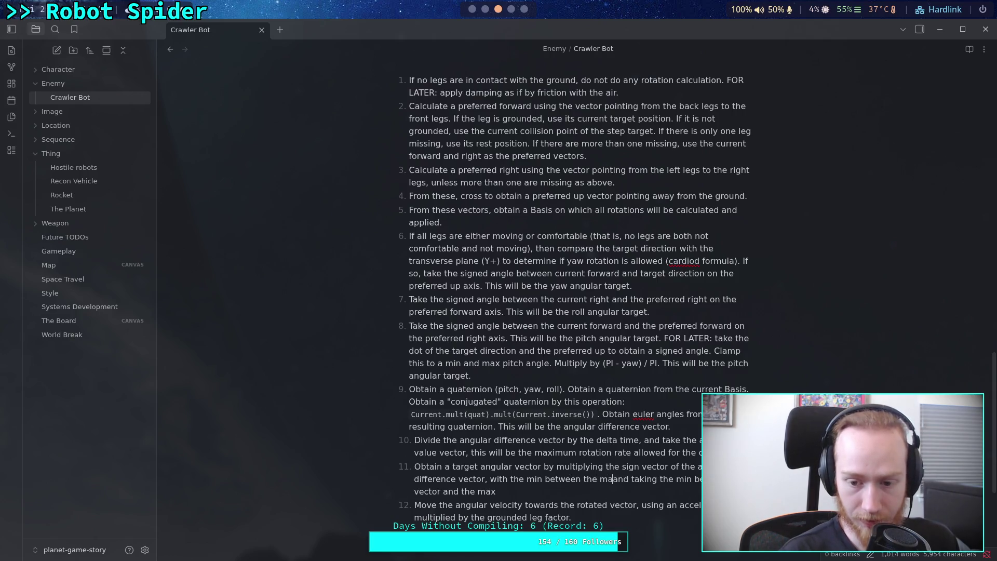
text(m rat)
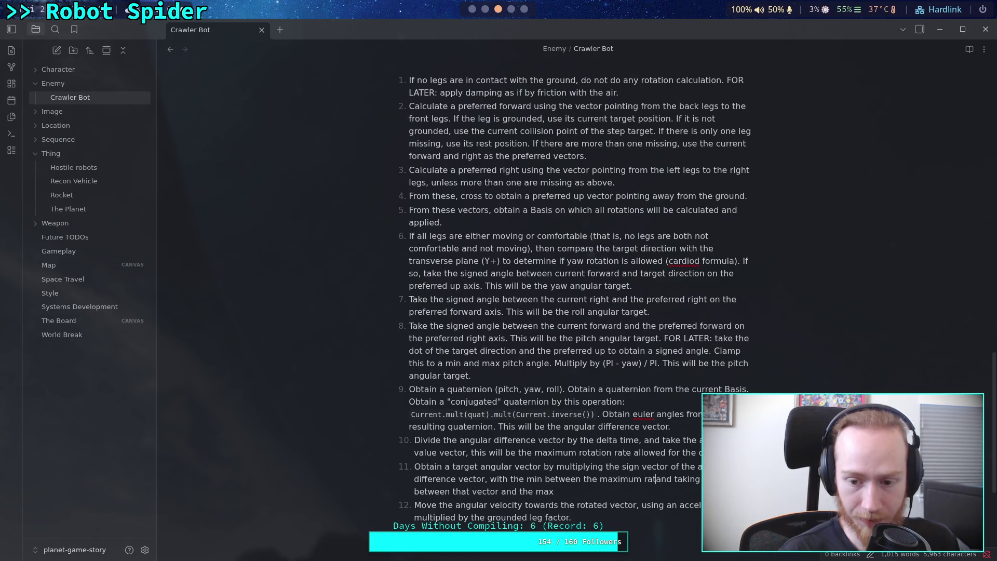
text(e of the ca)
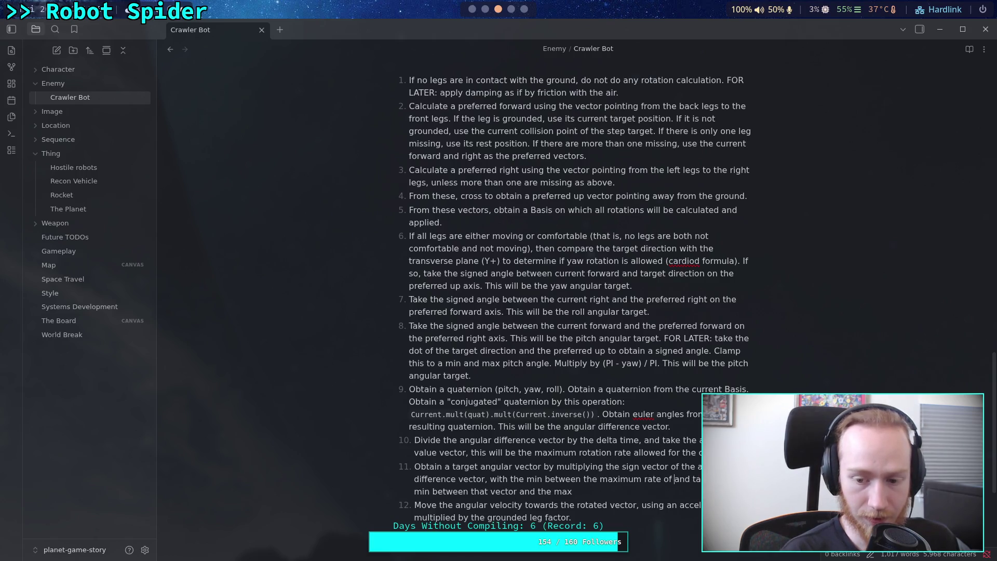
text(rren)
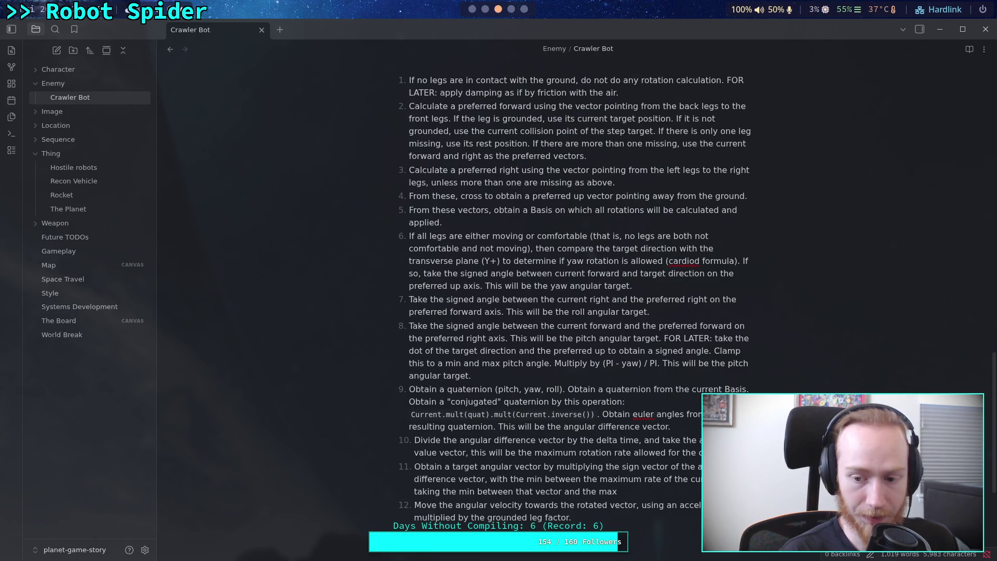
text(t and the )
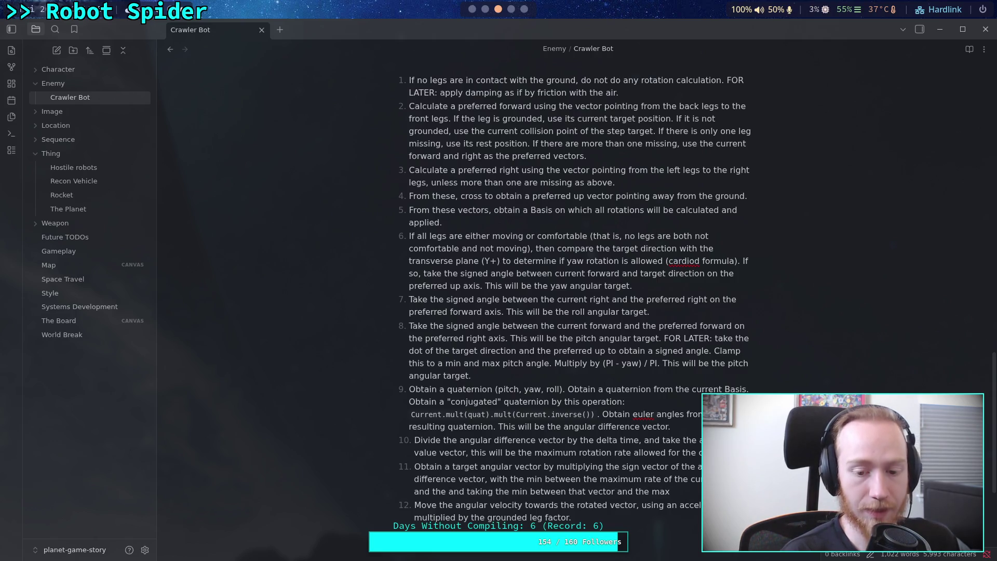
text(max)
text(imum rotation )
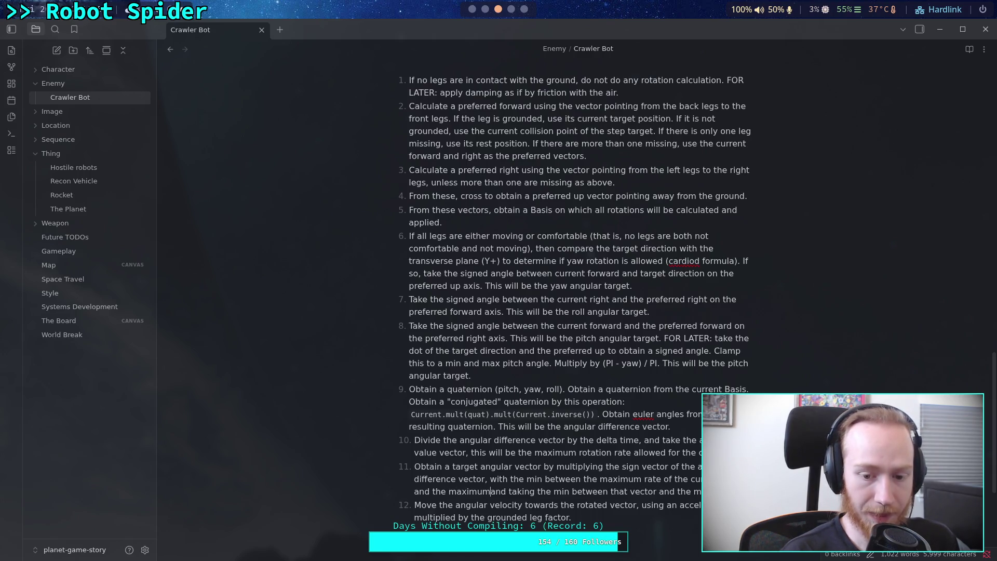
text(rate)
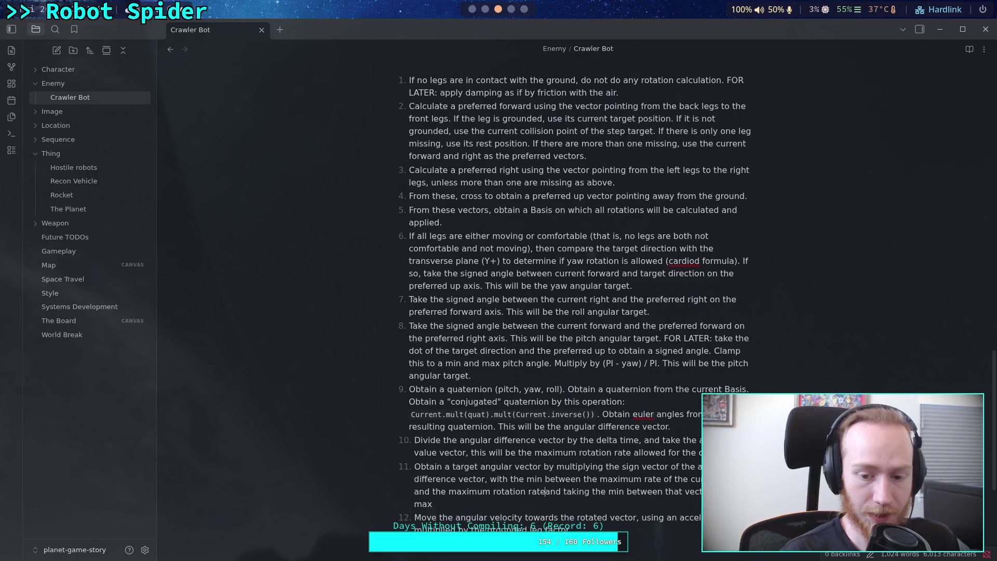
text( overall)
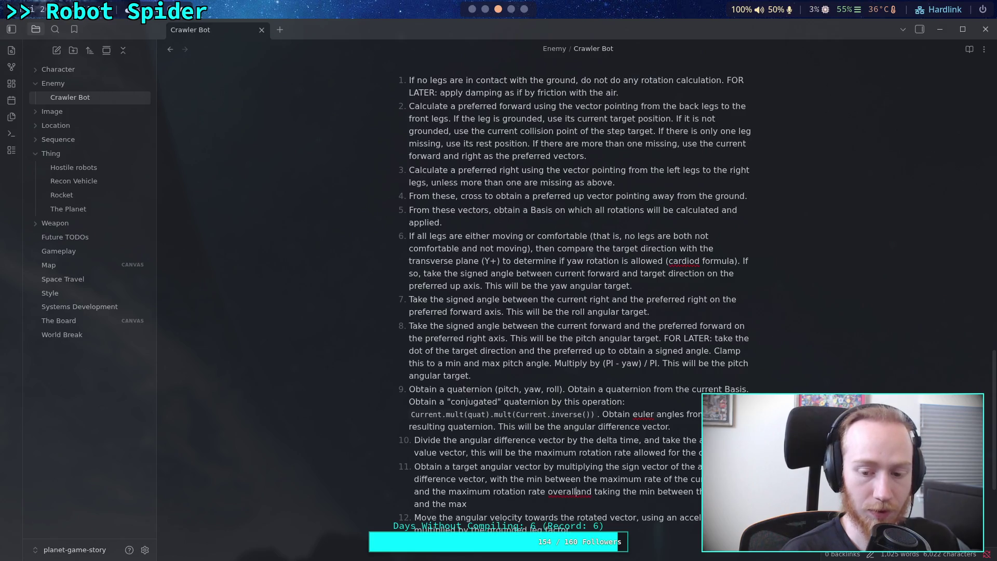
key(BackSpace)
key(BackSpace)
key(BackSpace)
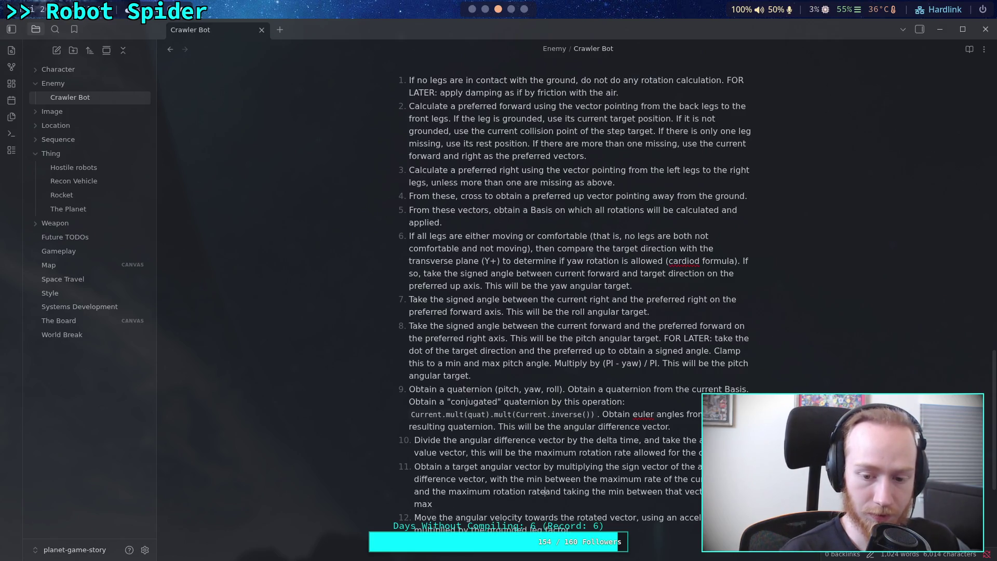
text(paramw)
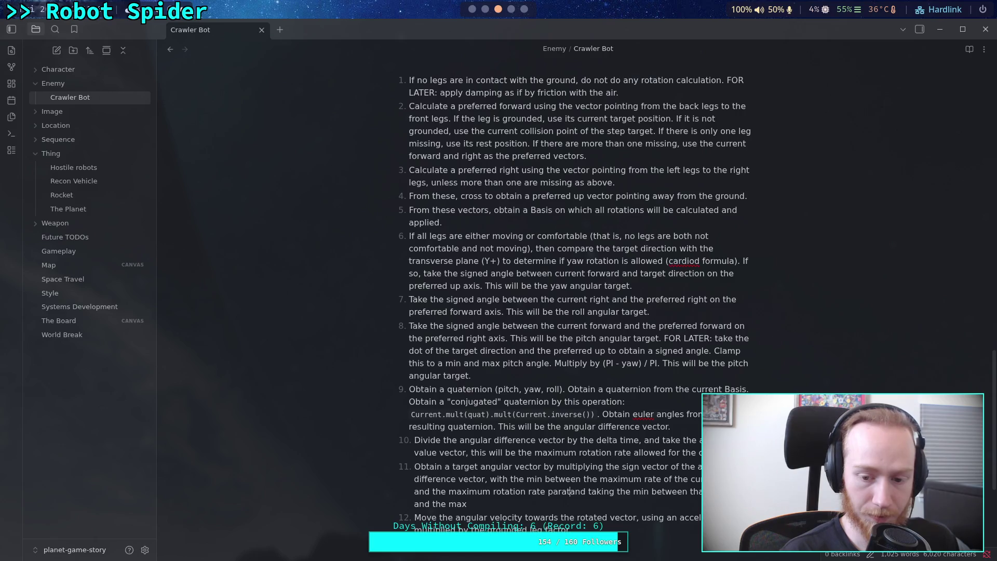
key(BackSpace)
text(eter)
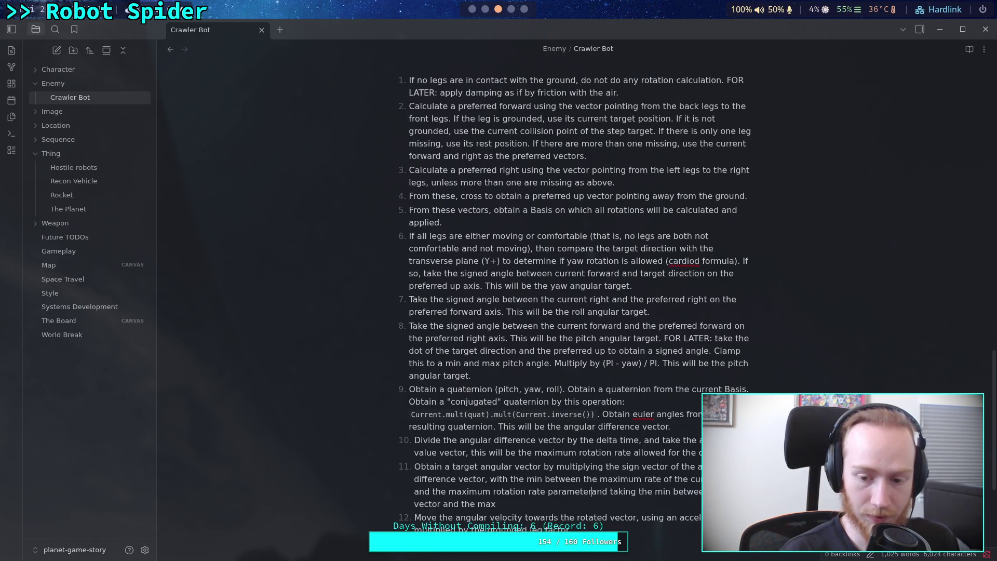
- Delete the old min/max clause in step 11 and end it with 'This will be the target angular vector.'
key(shift+End)
key(shift+Down)
key(BackSpace)
text(.)
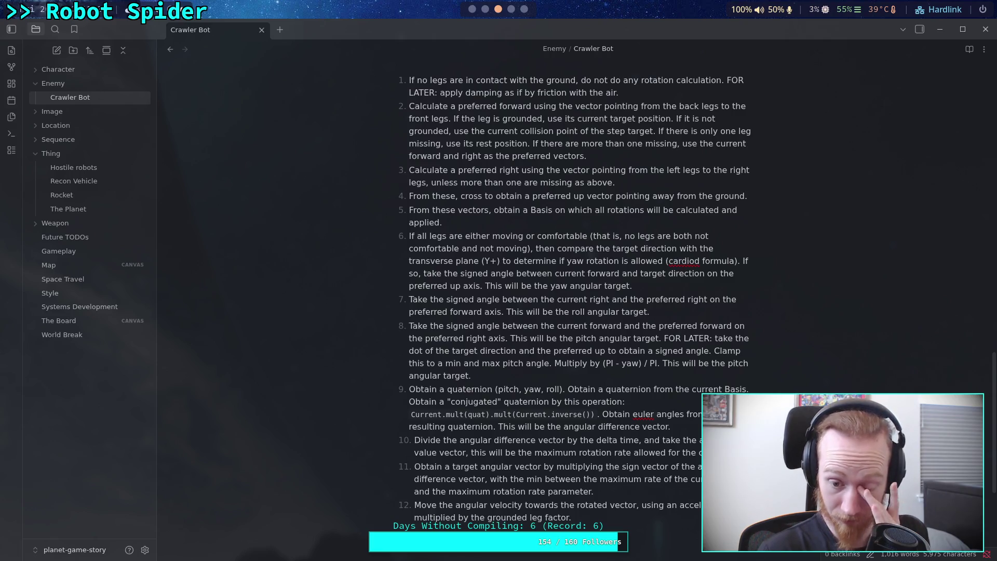
text(vector ofthe )
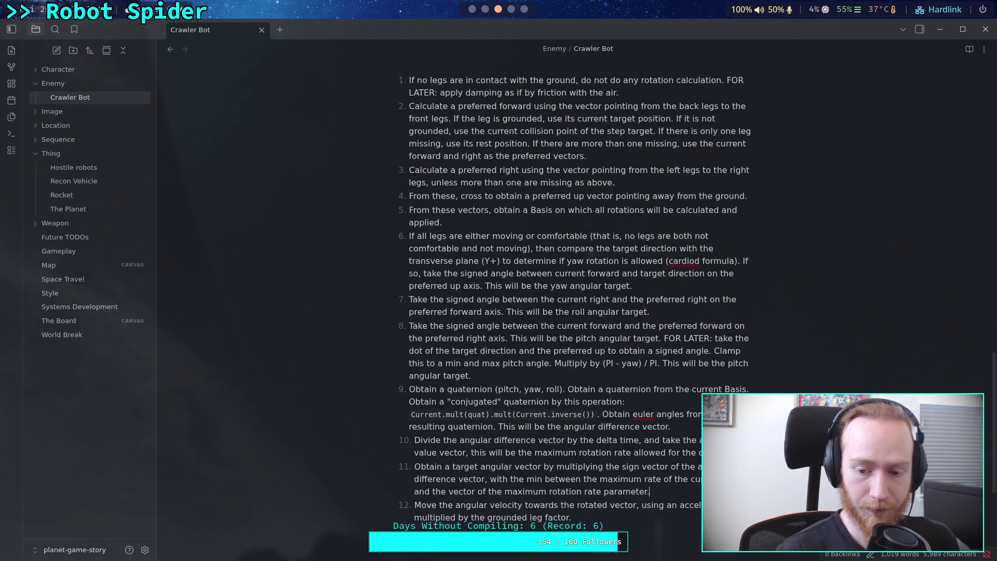
text( Th)
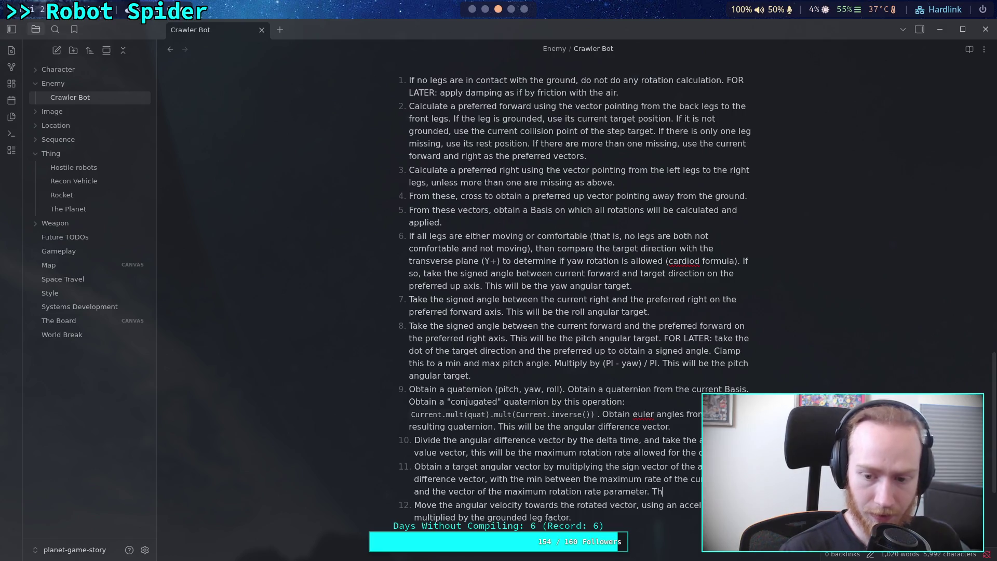
text(is ill be)
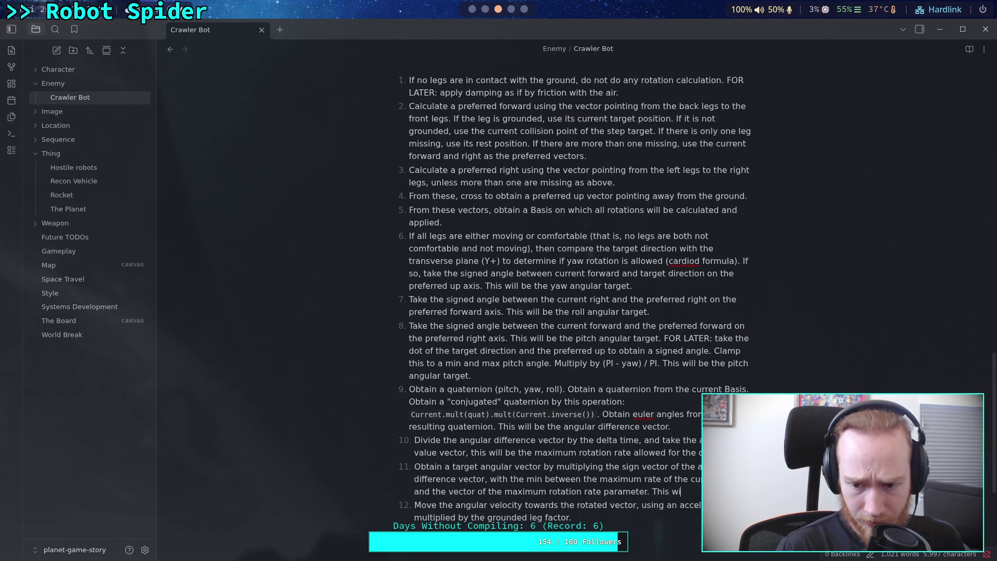
text( t)
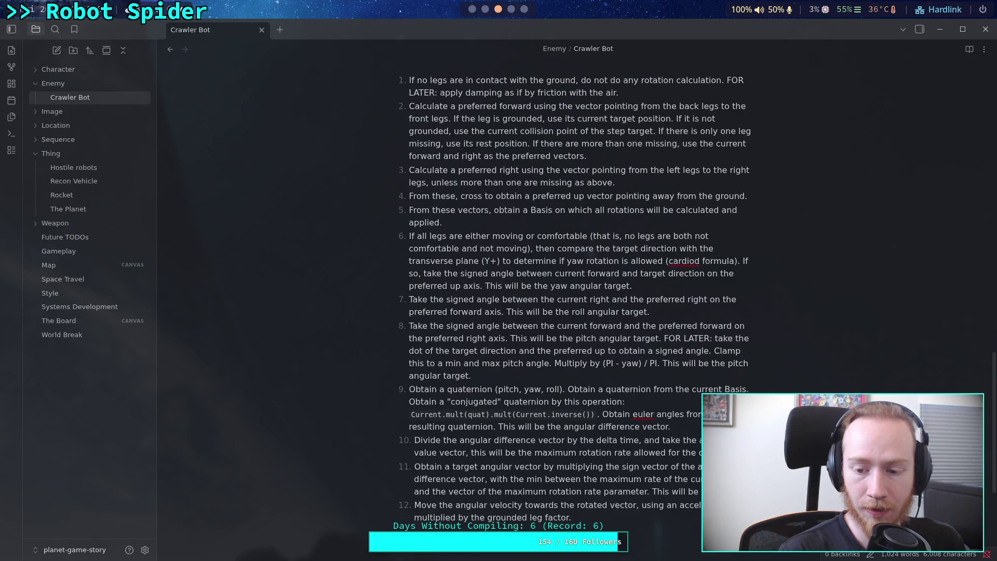
text(target )
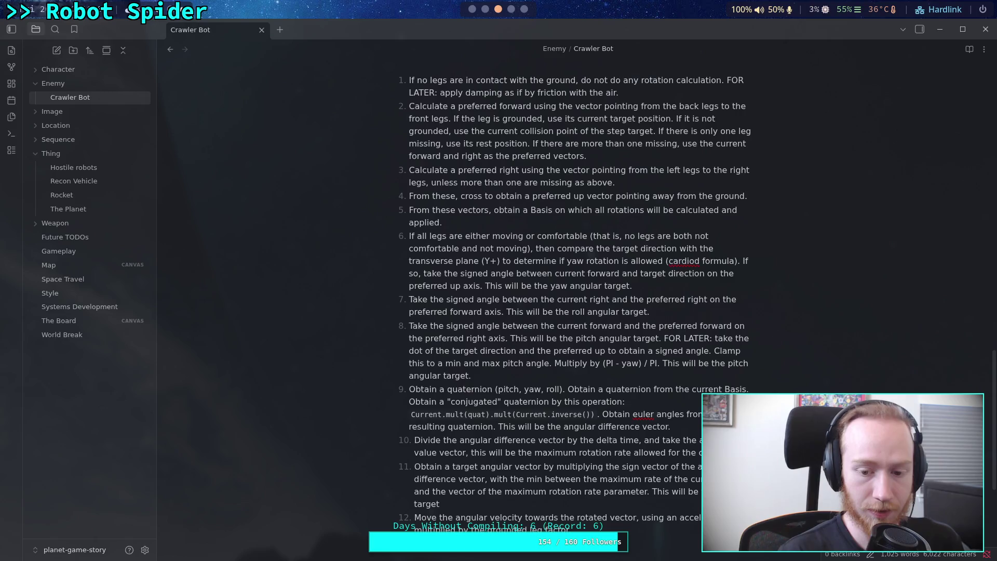
text(angular vector.)
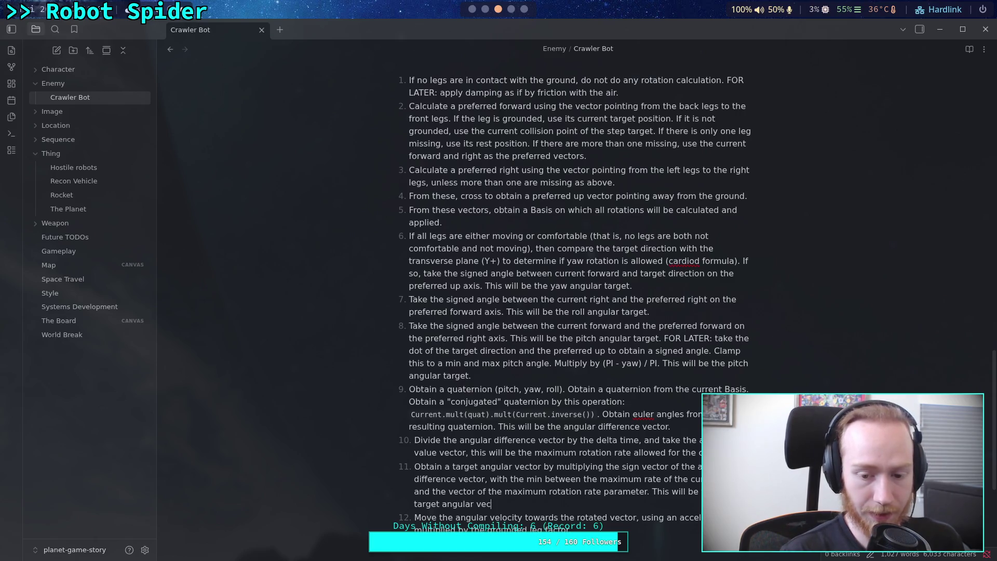
- Add step 12: 'Rotate the limited target angular vector by the preferred Basis.'
key(Return)
text(R)
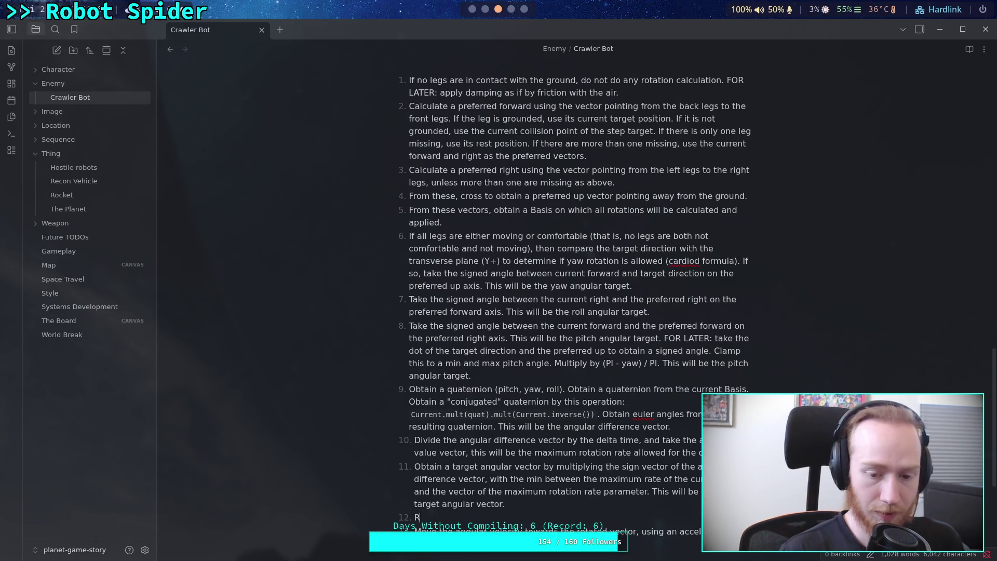
text(otate the limi)
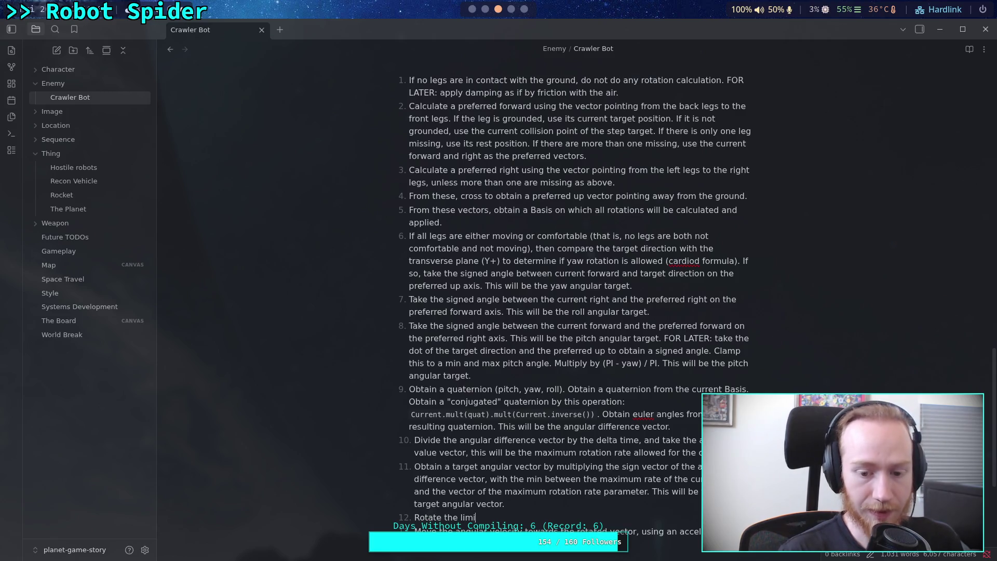
text(ted target angular a)
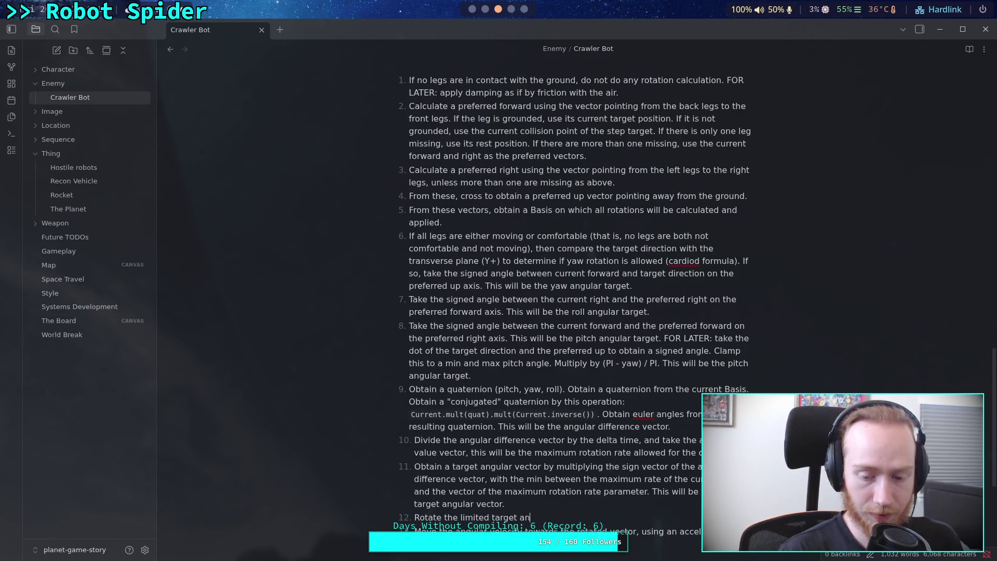
key(BackSpace)
text(ve)
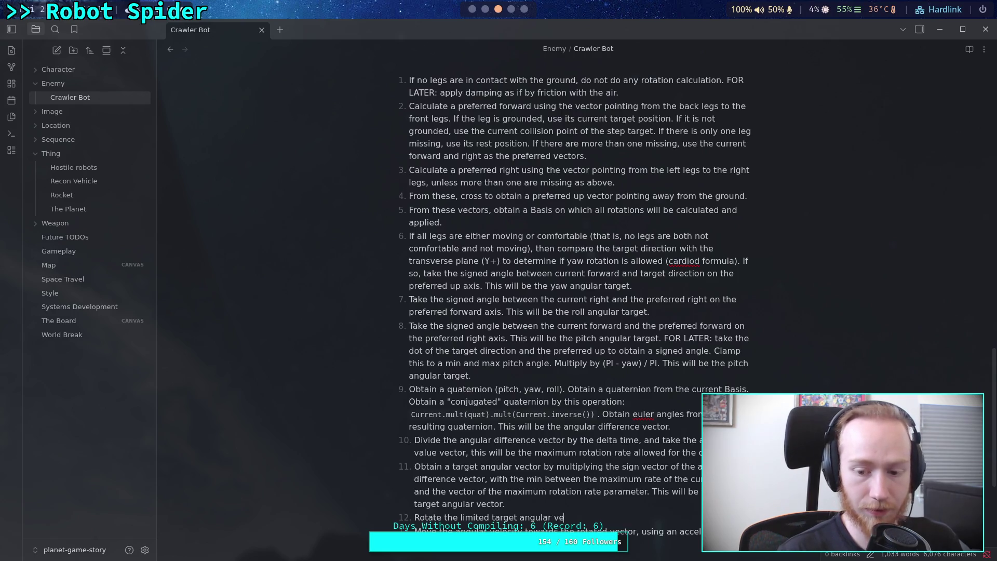
text(ctor by the )
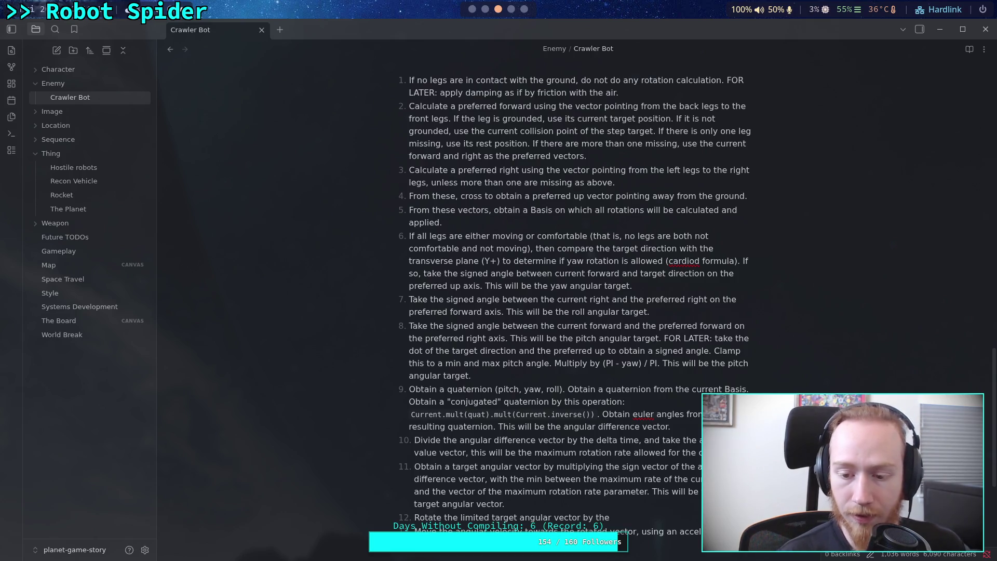
text(preferred Basis)
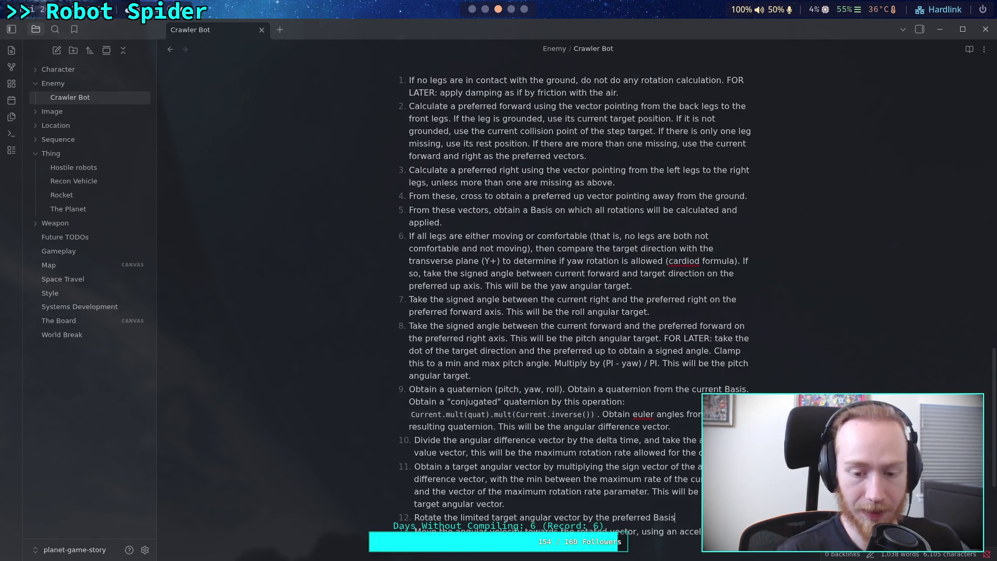
text(.)
scroll(603, 448, down, 2)
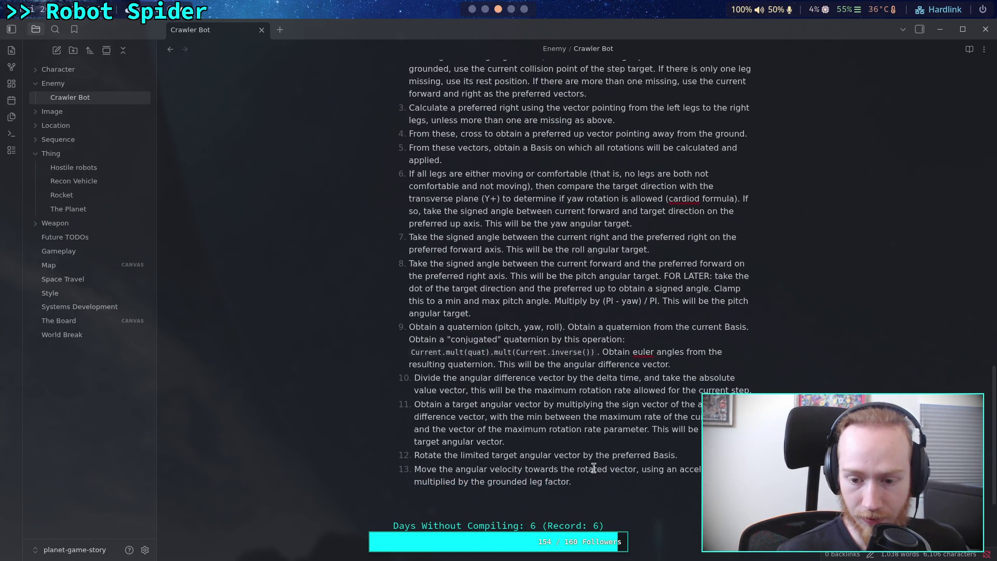
- Insert 'limited' before 'vector' in step 13 and define ground leg factor as grounded legs over total leg count
click(611, 469)
text(limited )
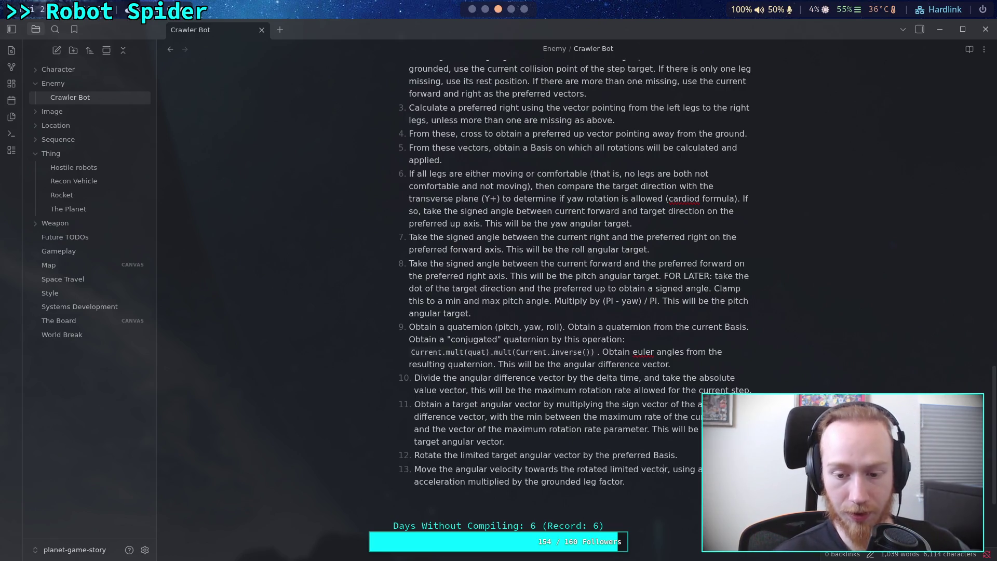
text( T)
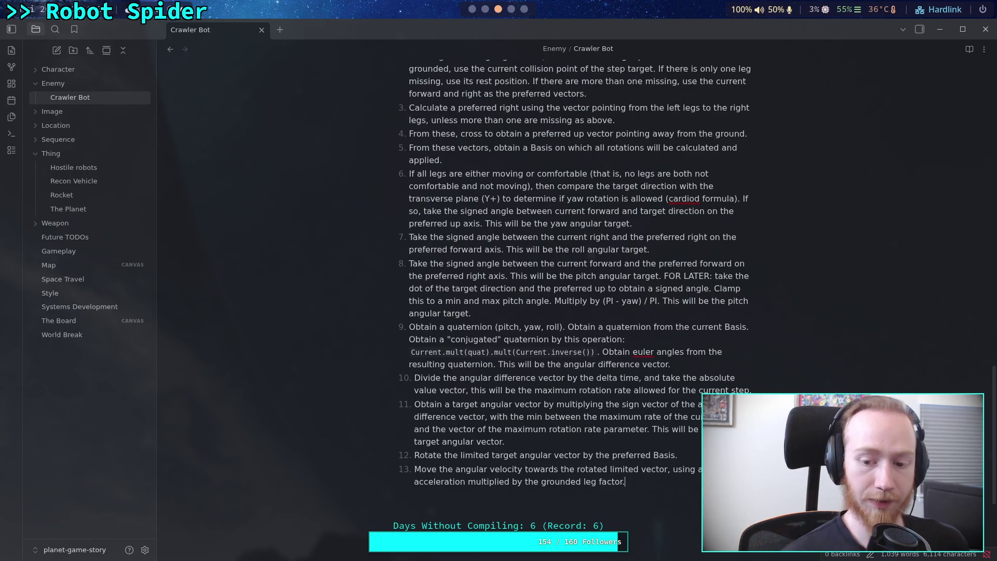
text(he gr)
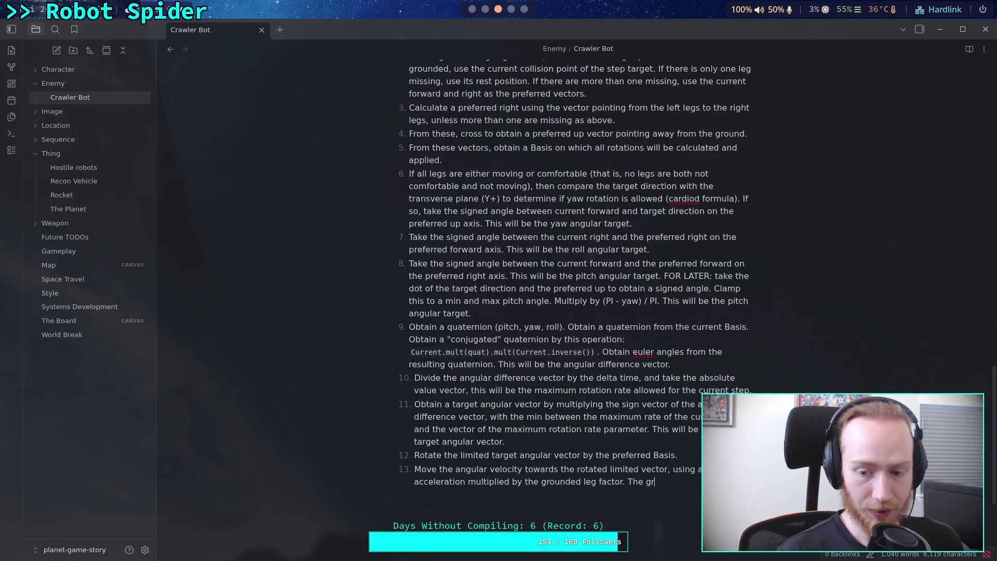
text(ound leg fa)
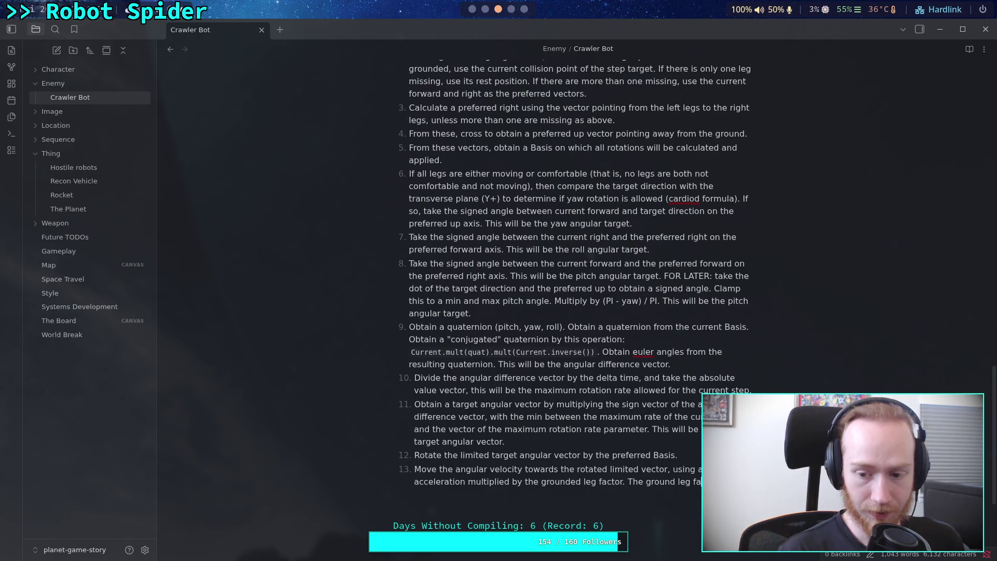
text(ctnumberof grounded legs overthe total )
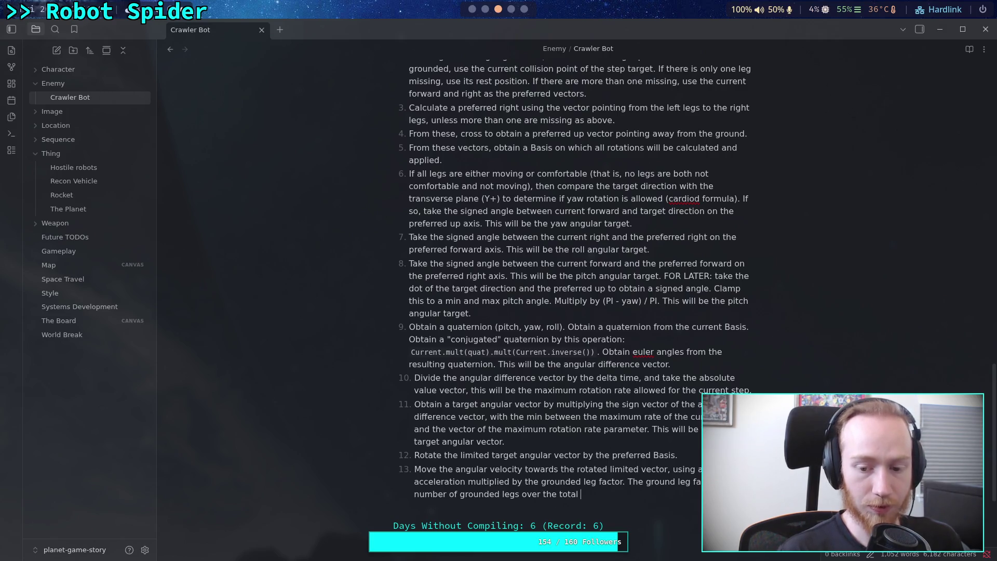
text(leg count.)
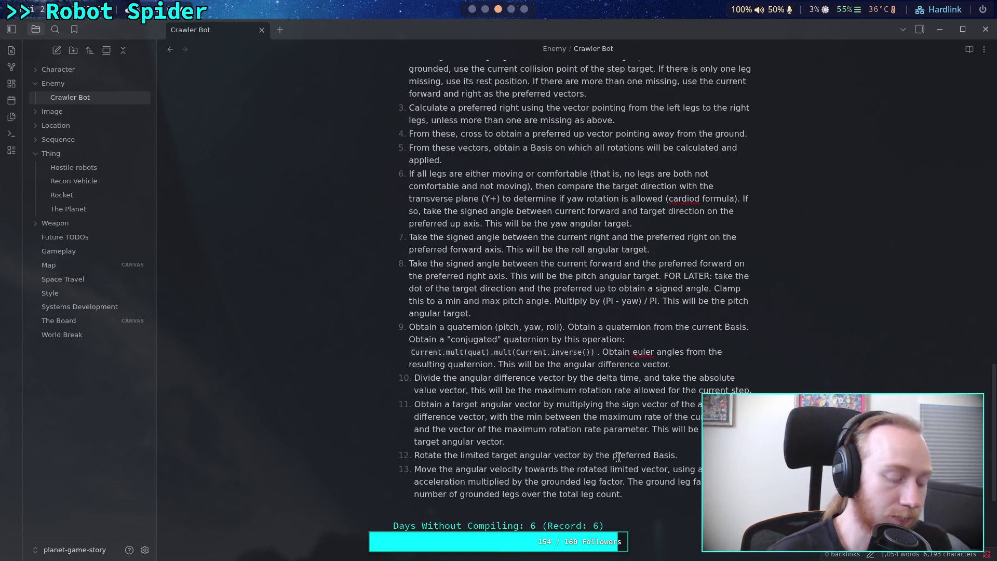
scroll(659, 460, up, 2)
- Change 'ground leg factor' to 'grounded leg factor' in step 13
scroll(665, 460, down, 2)
scroll(662, 451, up, 2)
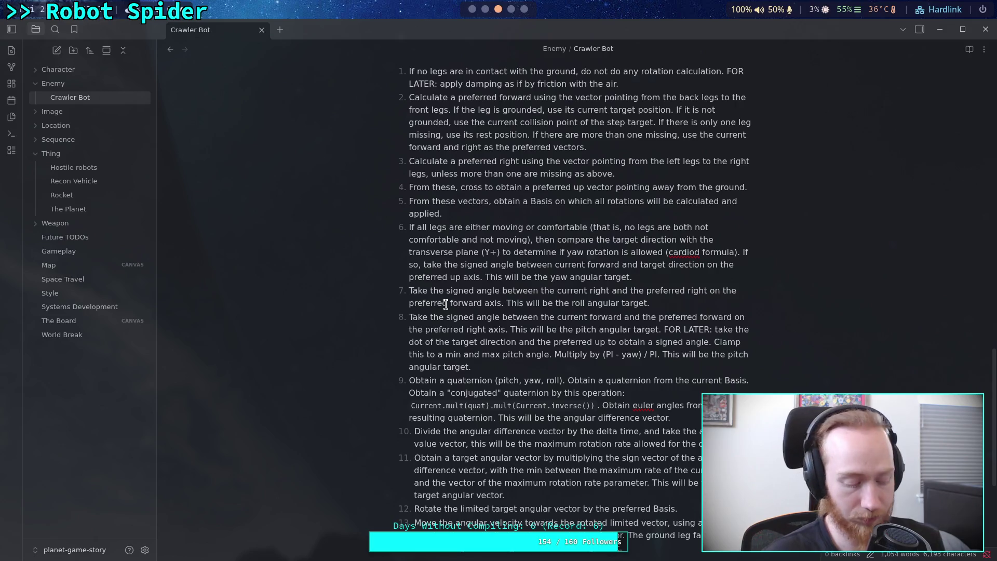
click(673, 535)
text(ed)
key(BackSpace)
key(BackSpace)
text(ed)
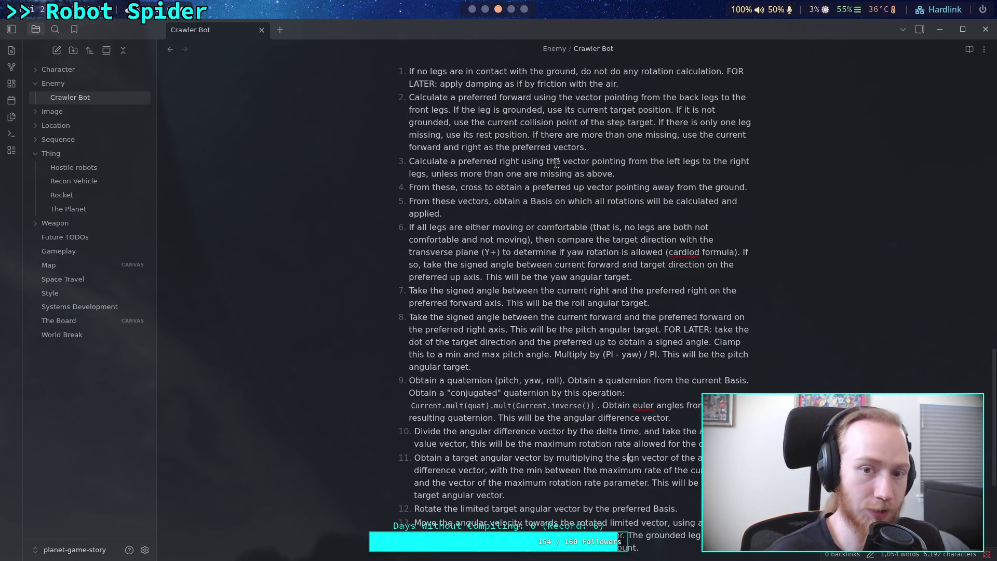
- In Godot's _solve_rotation, declare 'var grounded_legs: int = 0'
key(alt+Tab)
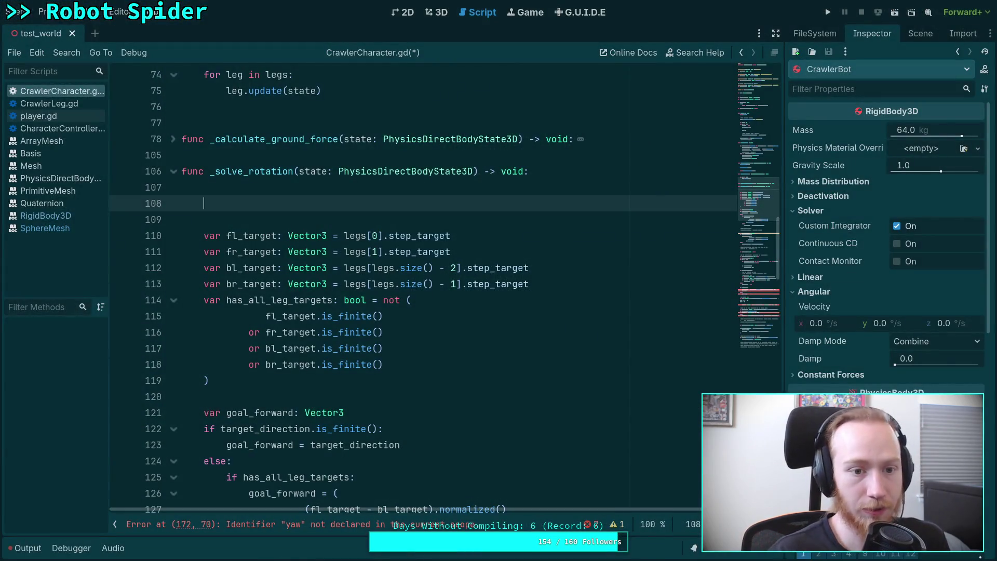
text(var grounded_legs:)
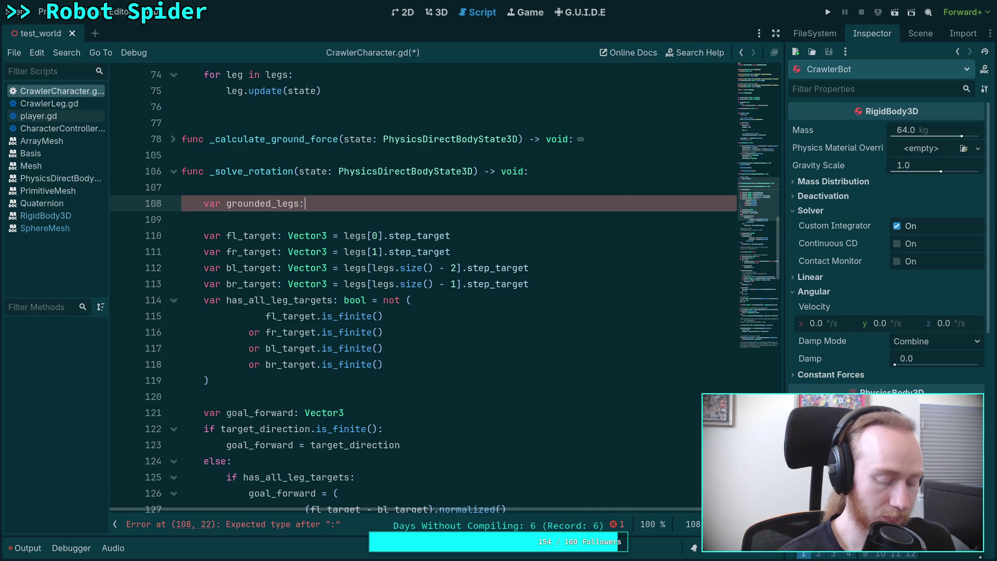
key(Return)
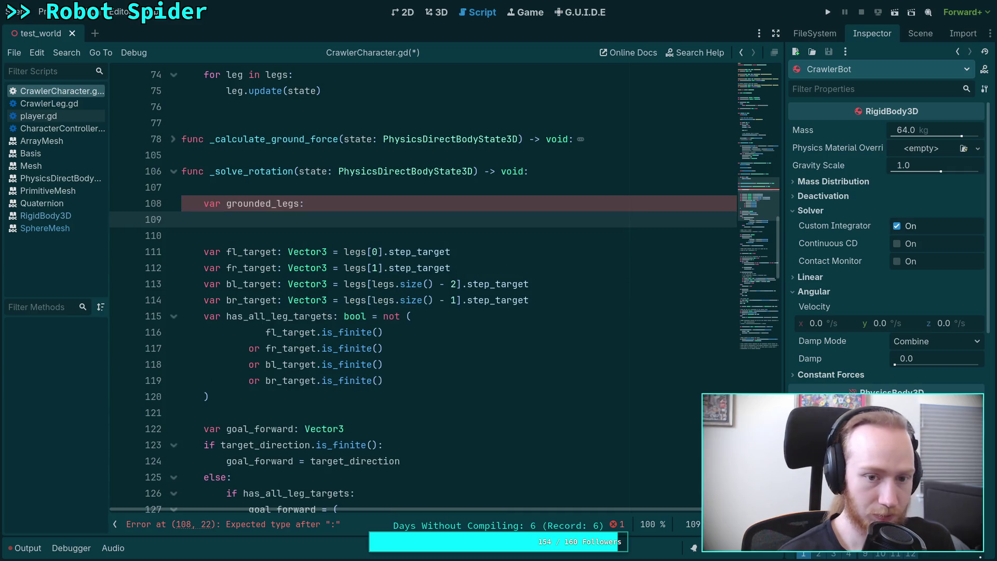
key(BackSpace)
text(int = )
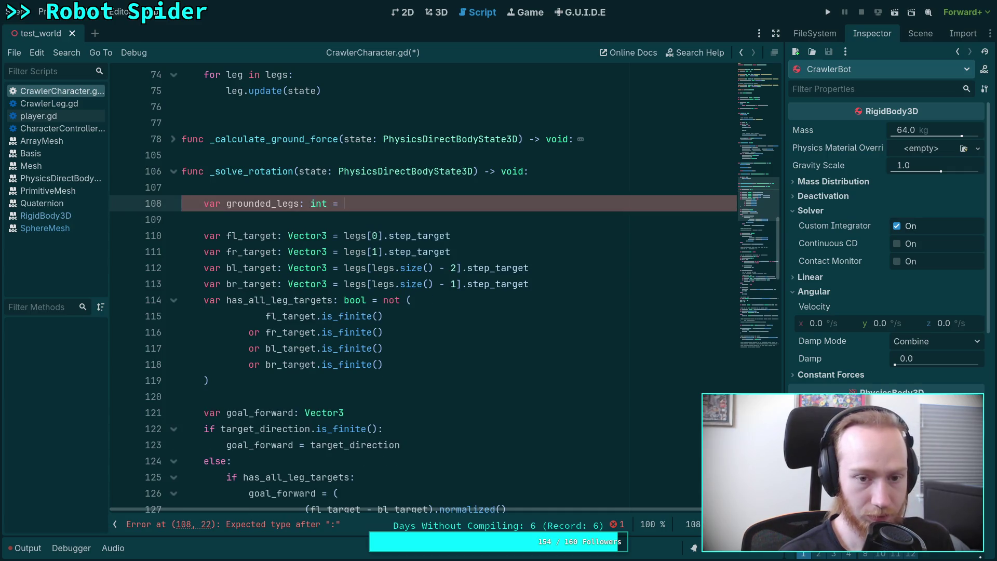
text(0)
key(Return)
- Add a 'for leg in legs' loop that increments grounded_legs when leg.is_grounded
text(for leg in leg)
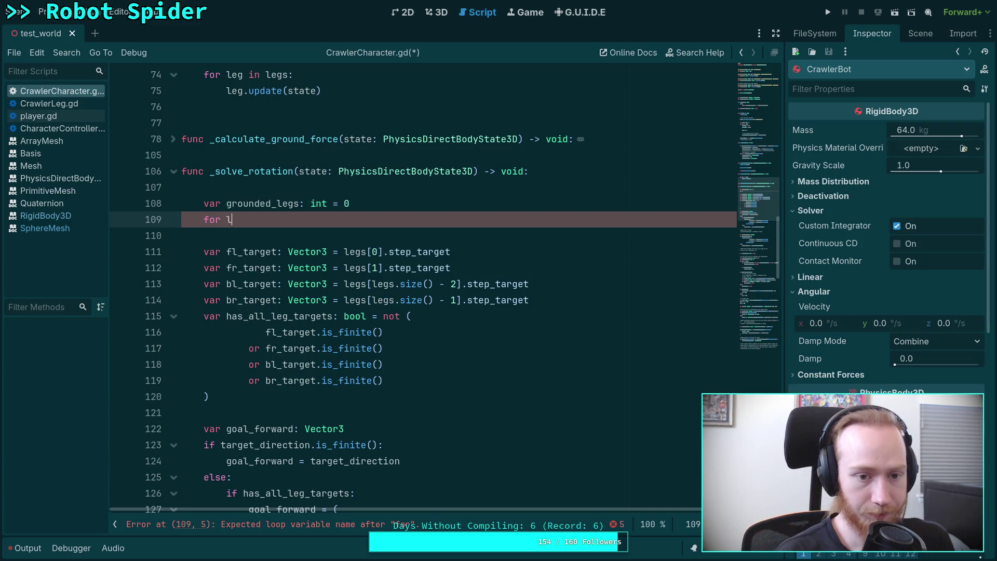
text(s:)
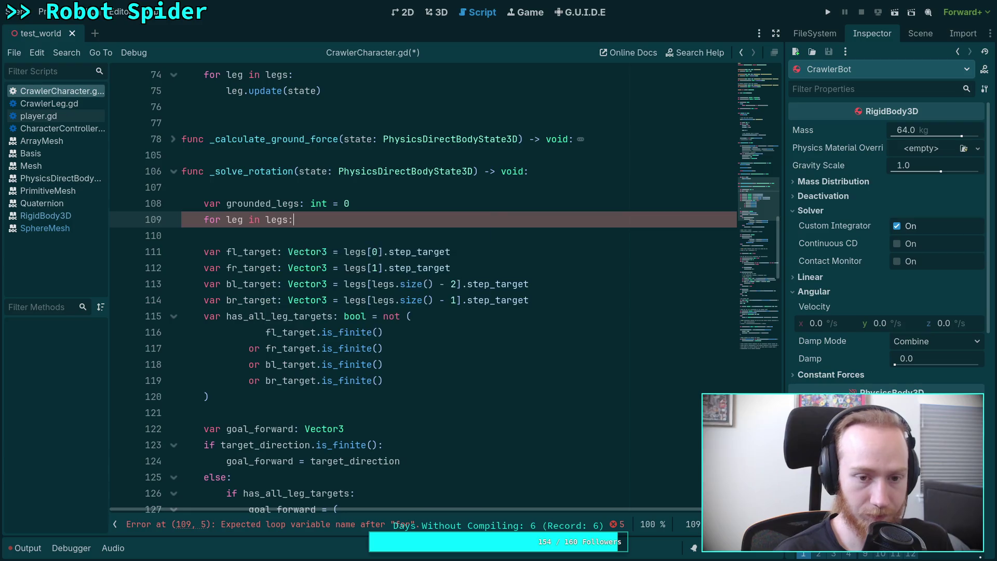
key(Return)
text(if leg.gr)
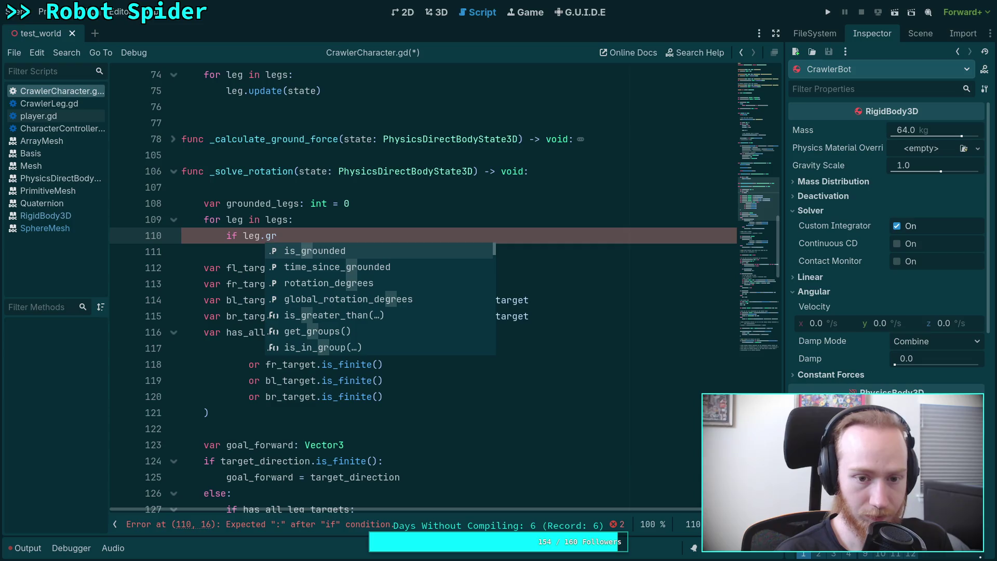
key(Return)
text(:)
key(Return)
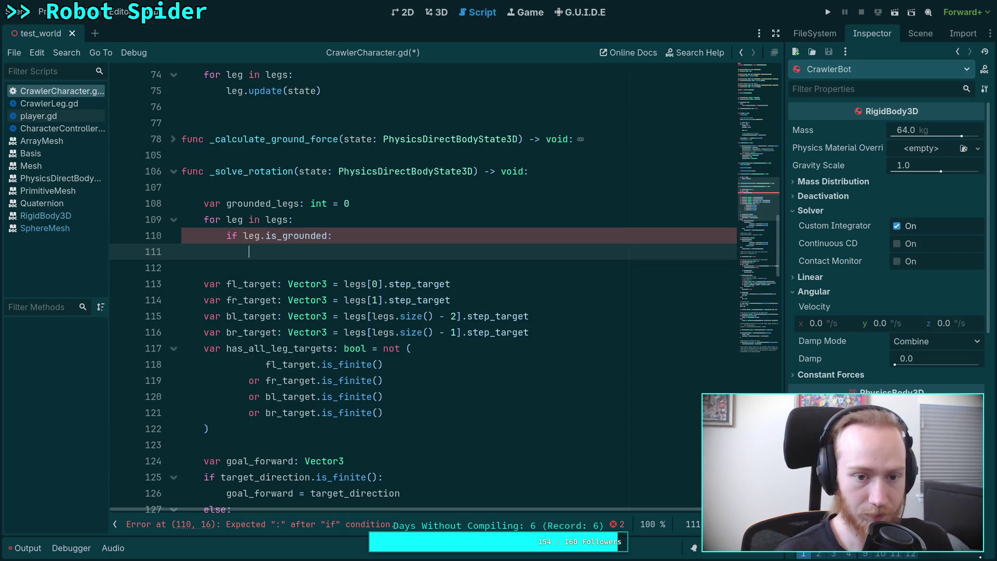
text(grounded_)
key(Return)
text(+= 1)
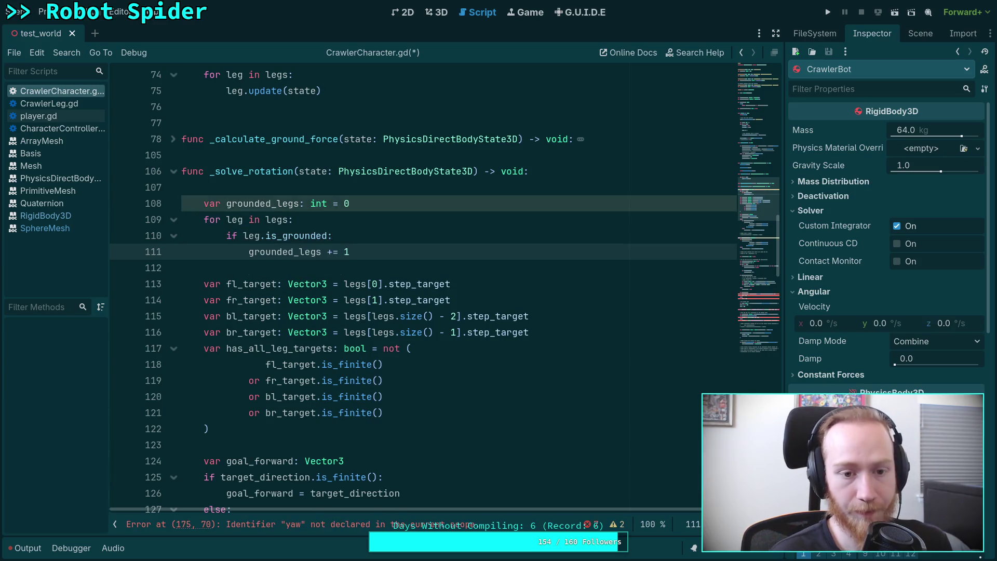
- Declare 'var can_do_yaw: bool = true' and begin an 'if can_do_yaw and (' line in the loop
key(Up)
key(Up)
key(Up)
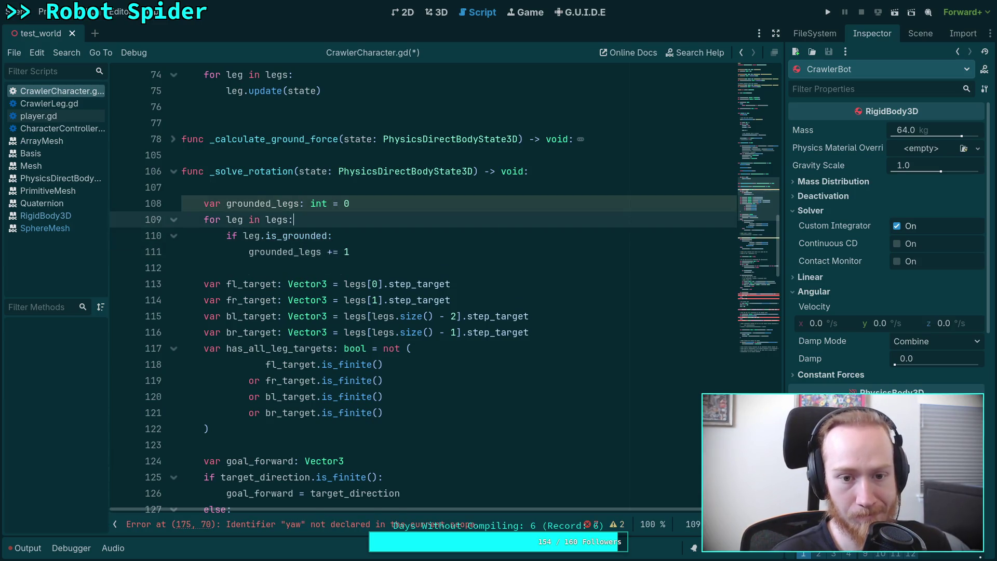
key(Return)
text(var )
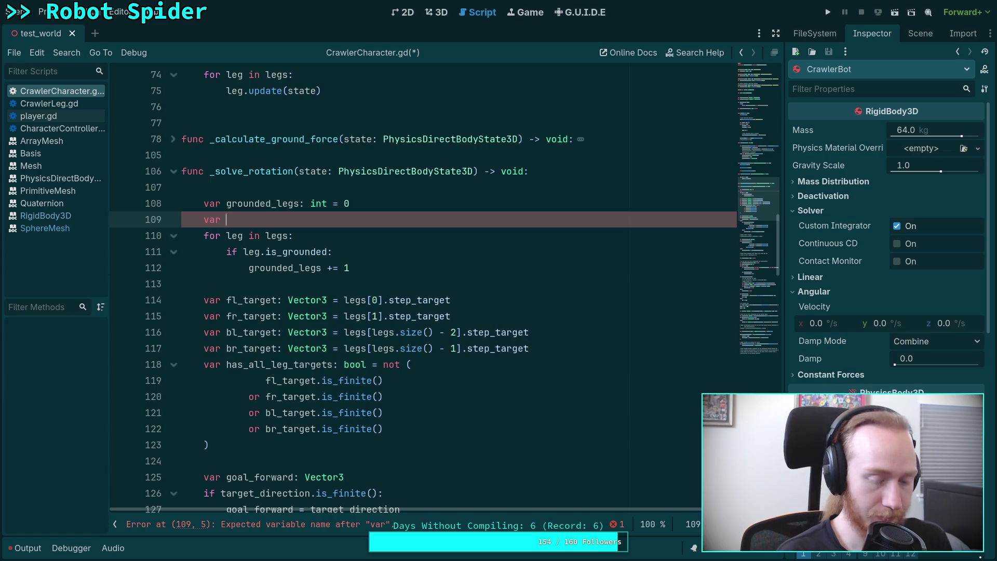
text(can_)
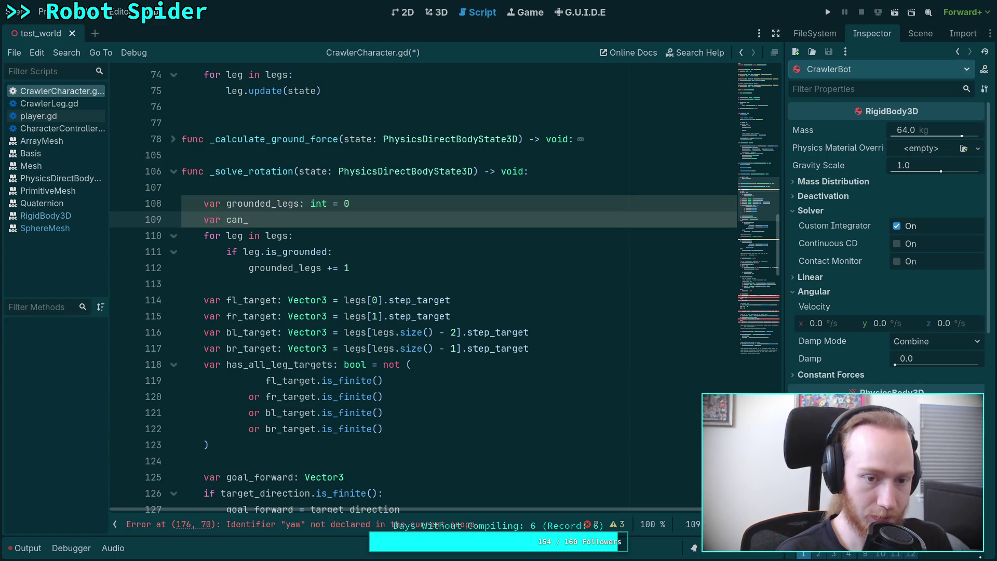
text(do_yaw: bo)
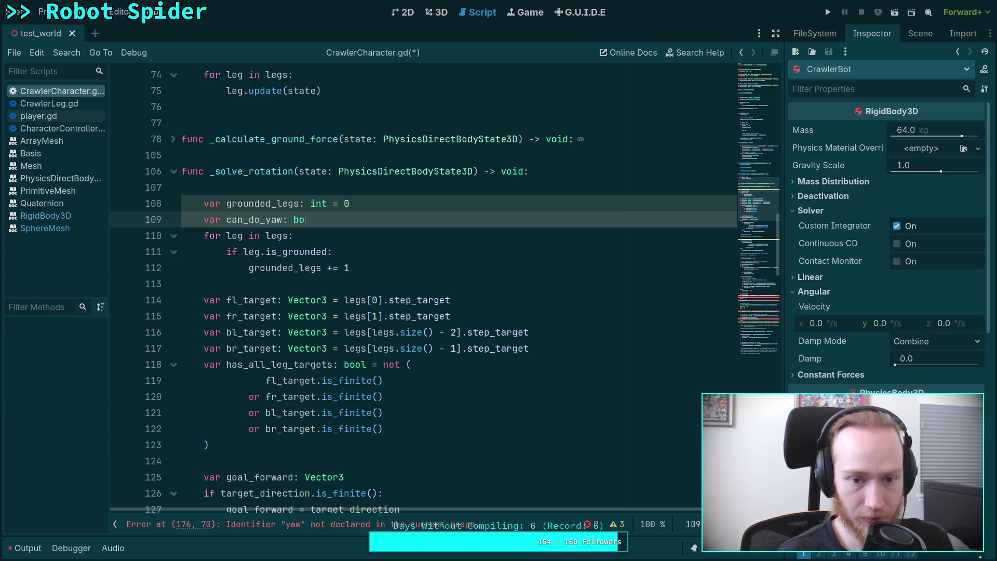
text(ol = true)
click(433, 267)
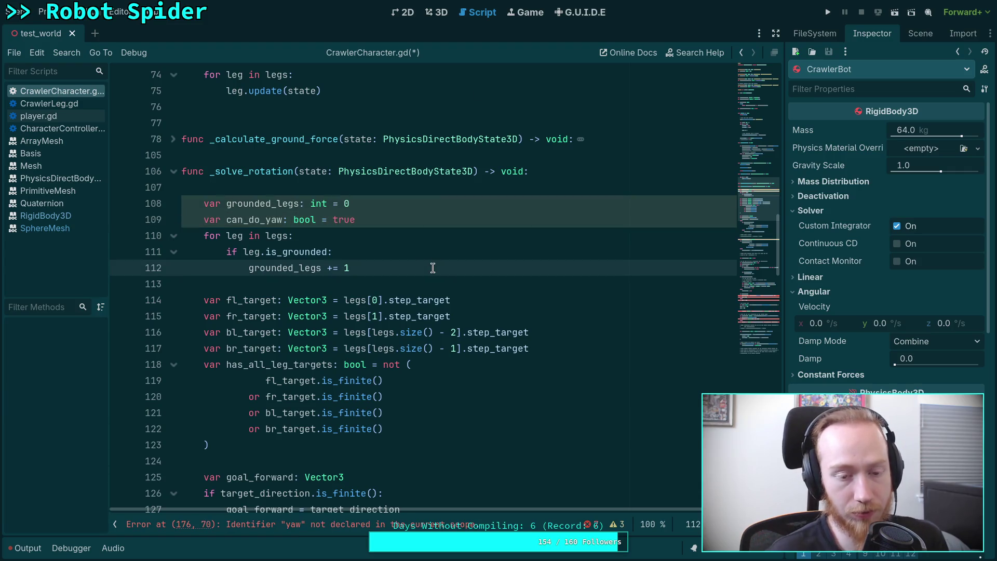
key(Return)
key(BackSpace)
text(if )
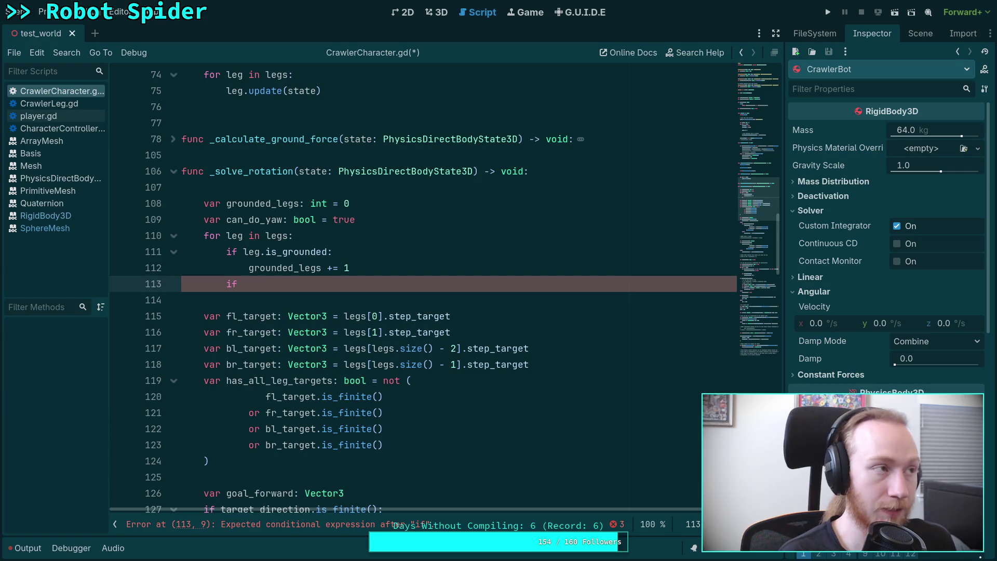
text(can)
key(Return)
text(and )
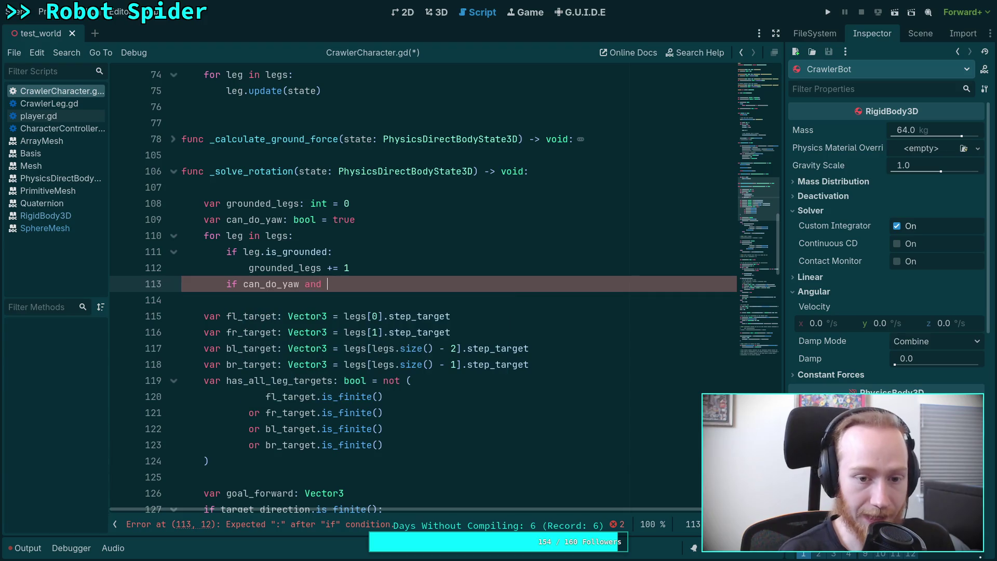
text(()
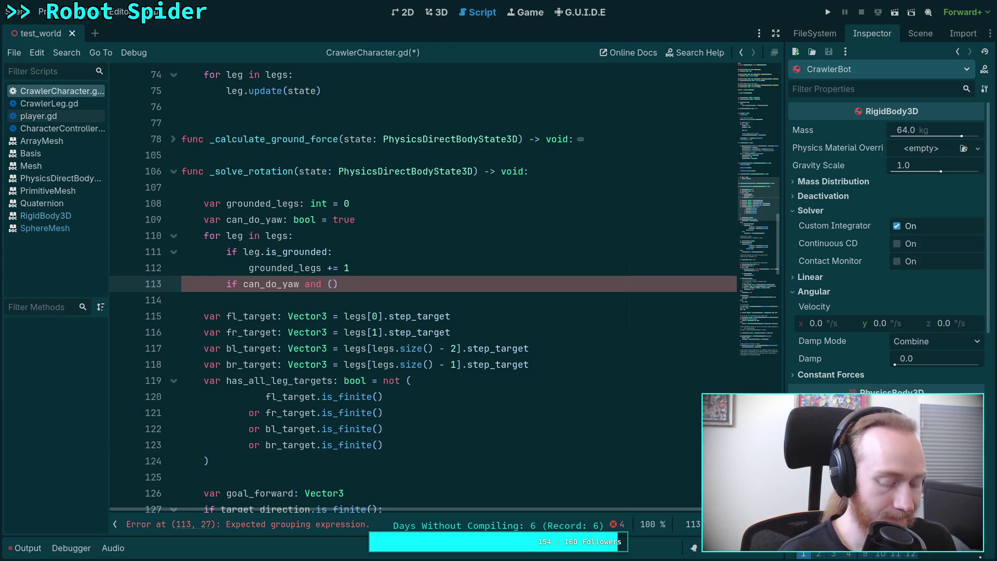
key(super+4)
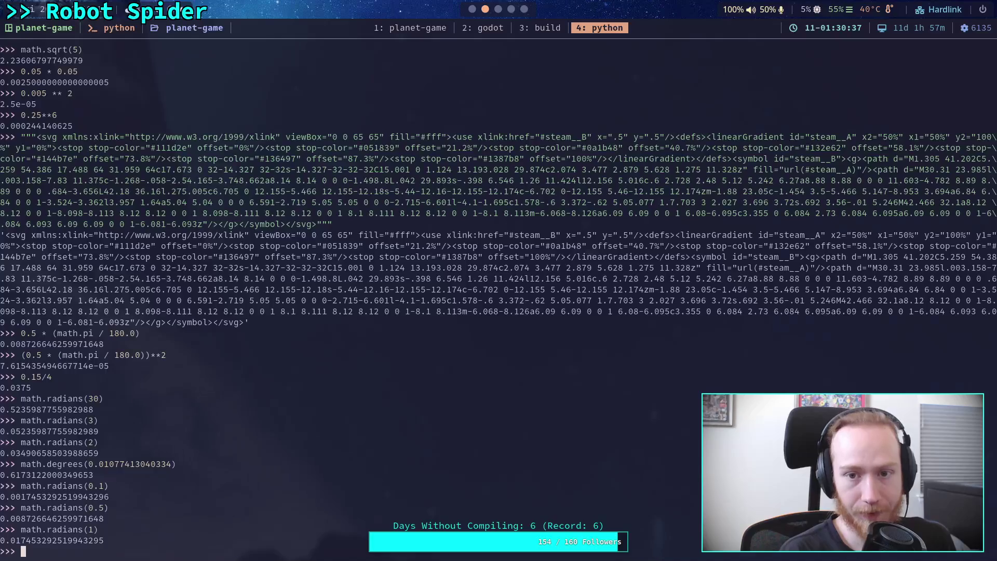
- Review the Crawler Bot rotation steps in Obsidian, then return to the Godot script
key(super+3)
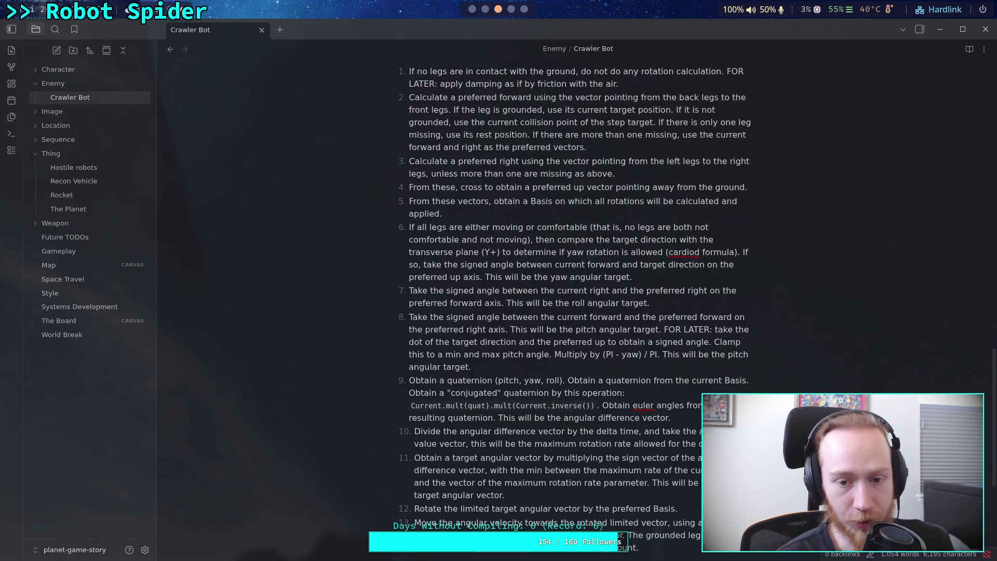
key(alt+Tab)
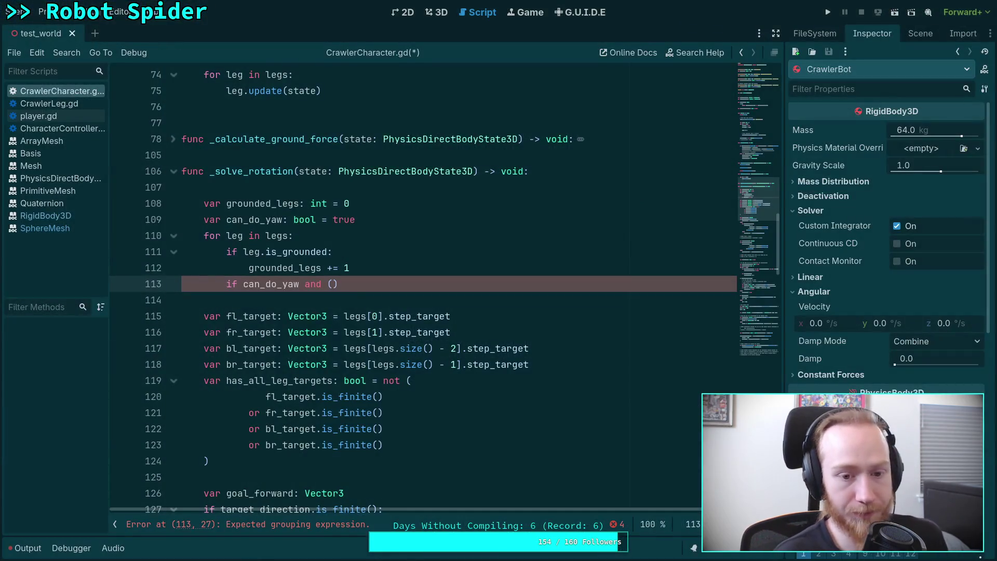
- Complete the condition 'if can_do_yaw and (not leg.is_comfortable) and (not leg.is_moving):'
text(not leg.is_)
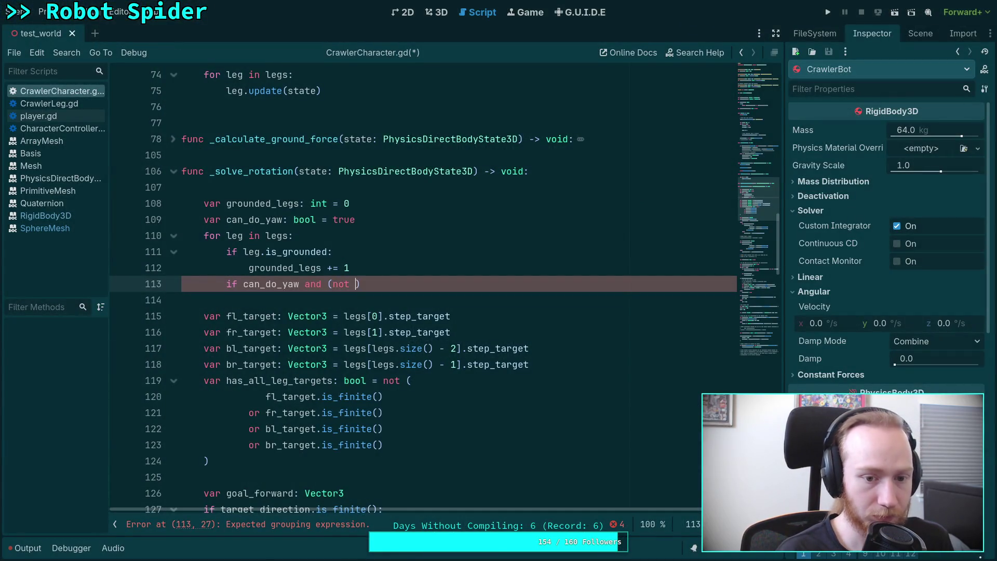
key(Return)
text(and not )
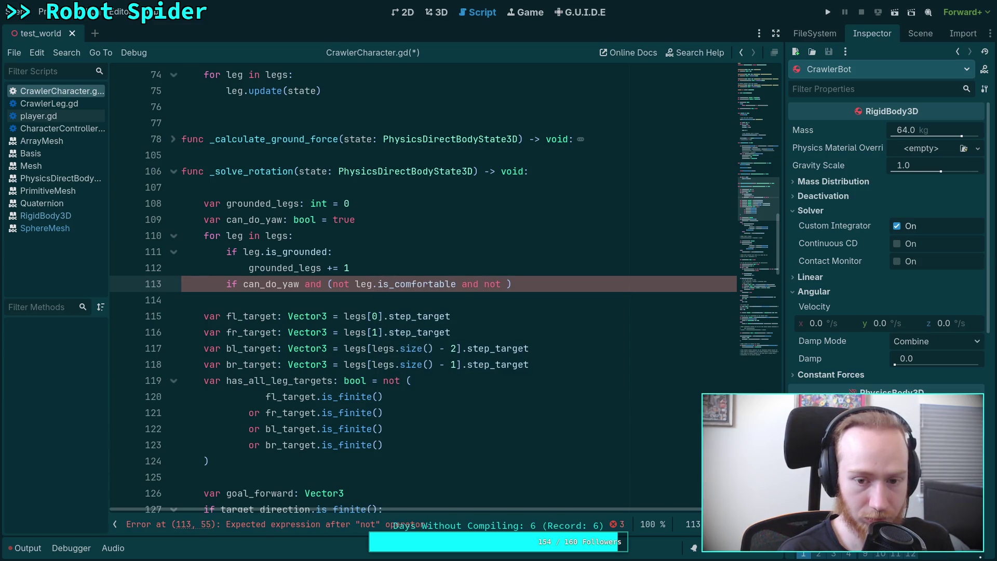
text(leg.is)
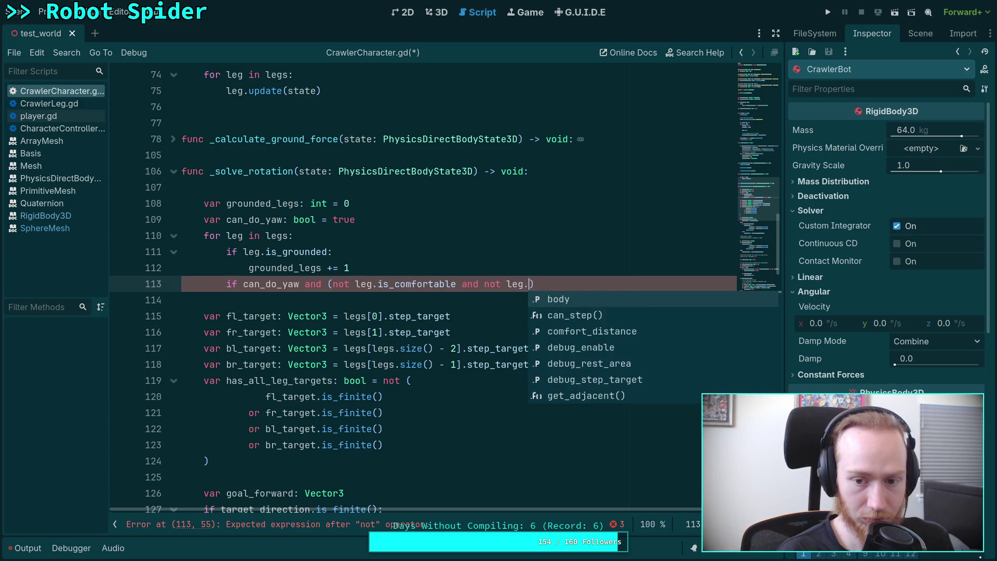
text(_m)
key(Return)
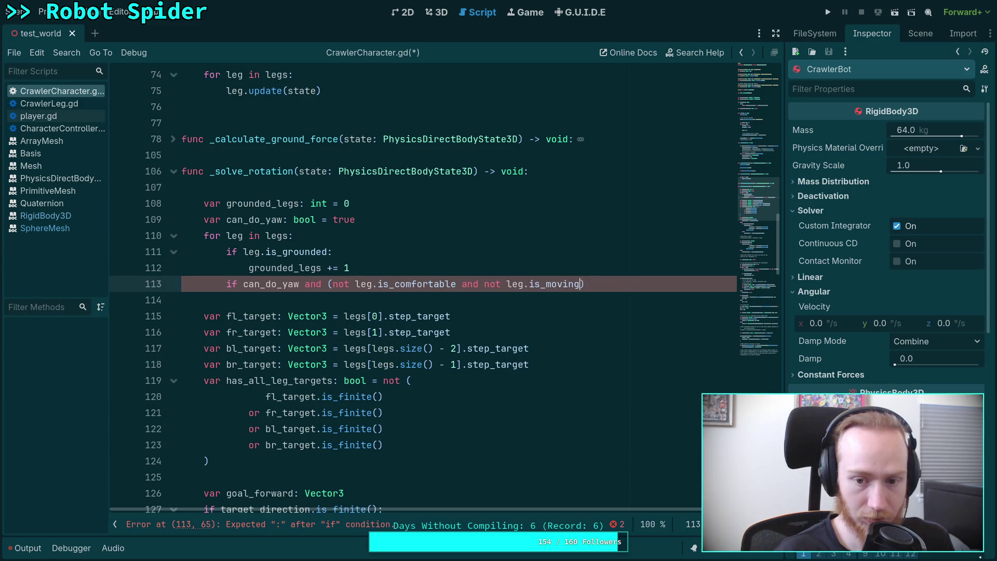
drag(333, 284, 456, 284)
click(333, 283)
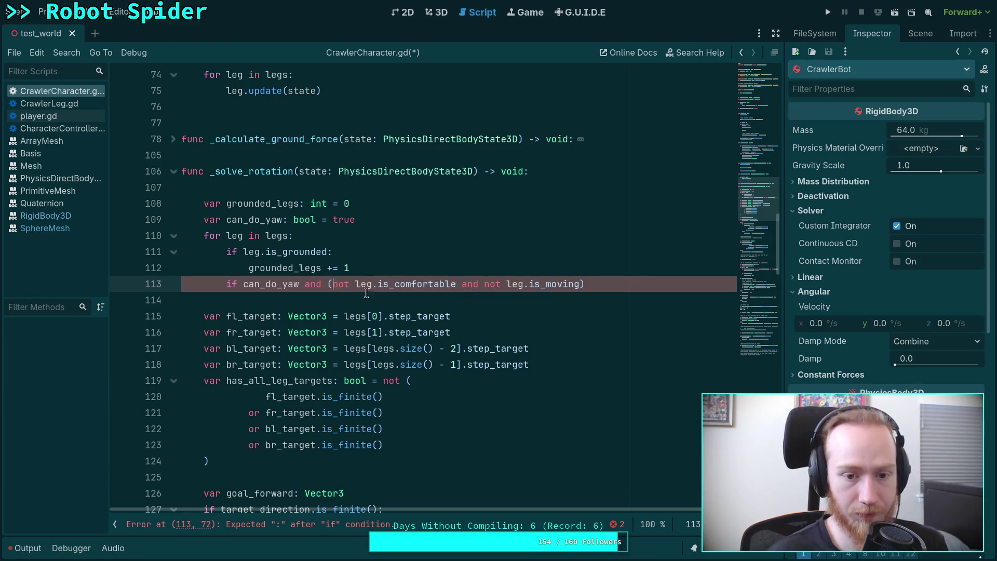
key(BackSpace)
drag(328, 284, 452, 289)
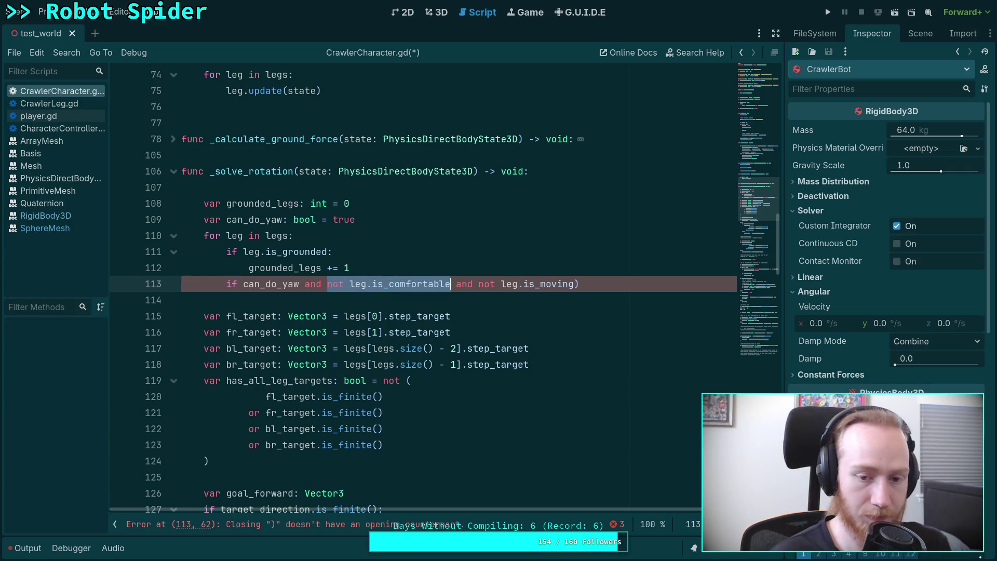
text(()
click(492, 284)
text(()
click(596, 284)
text(:)
- Set 'can_do_yaw = false' in the if body, then return to the function-body indent
key(Return)
text(can)
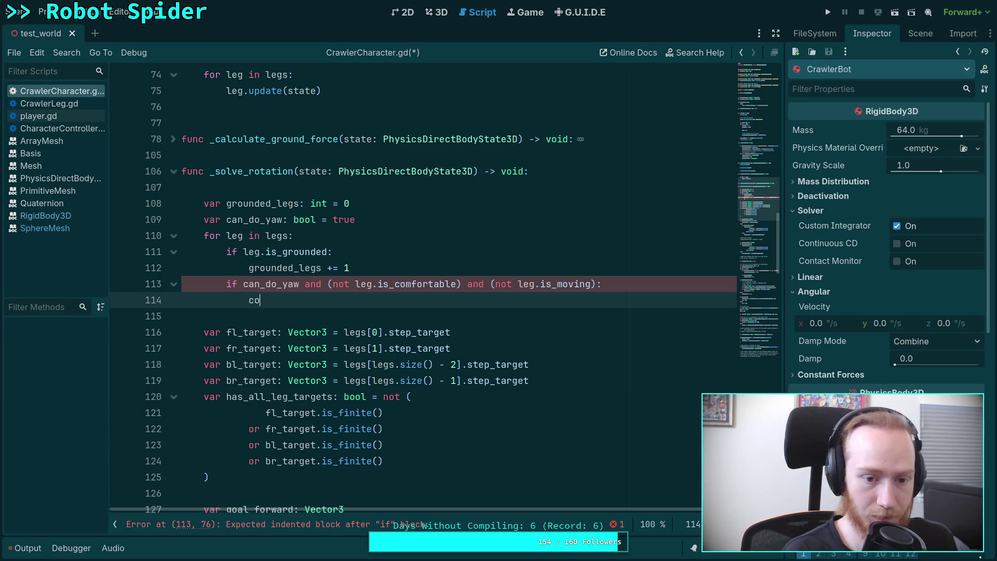
key(Return)
text(= false)
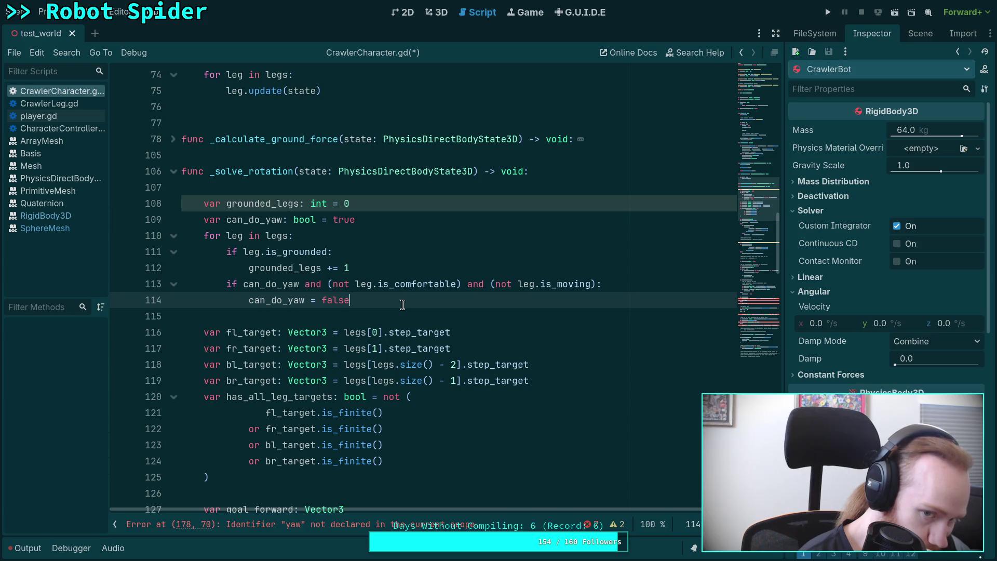
key(Return)
key(BackSpace)
key(BackSpace)
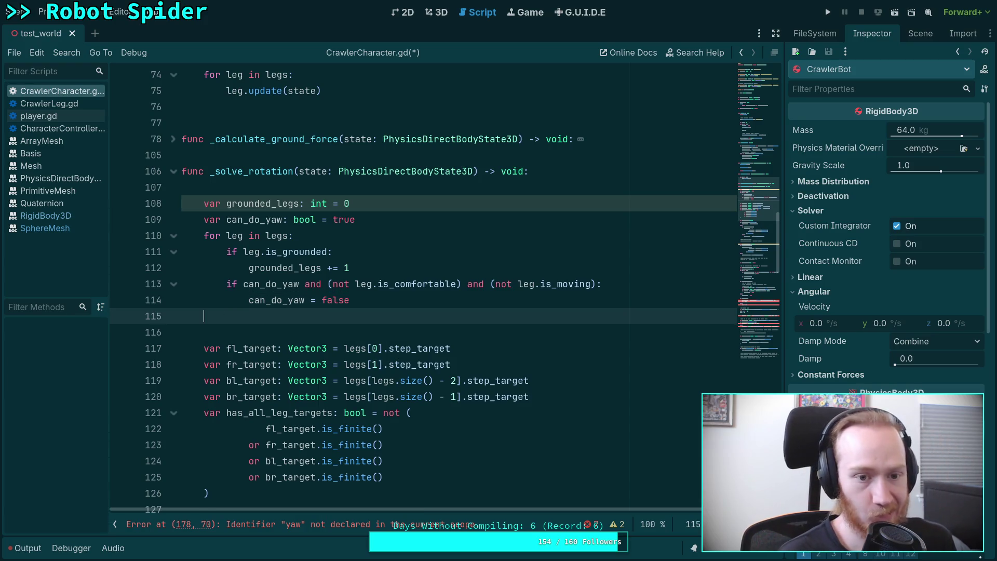
- Add 'if grounded_legs == 0: return' below the leg loop
key(Return)
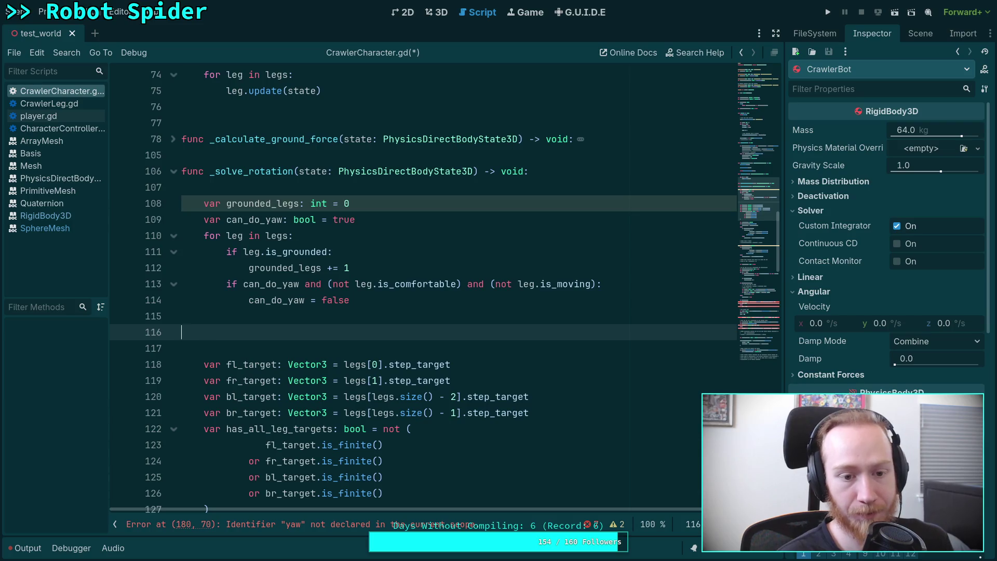
key(BackSpace)
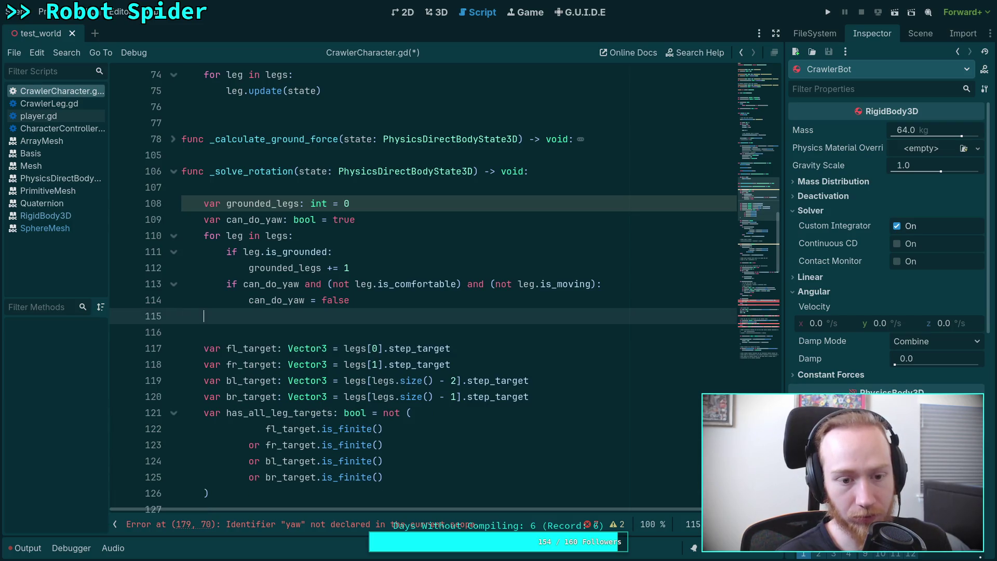
key(Return)
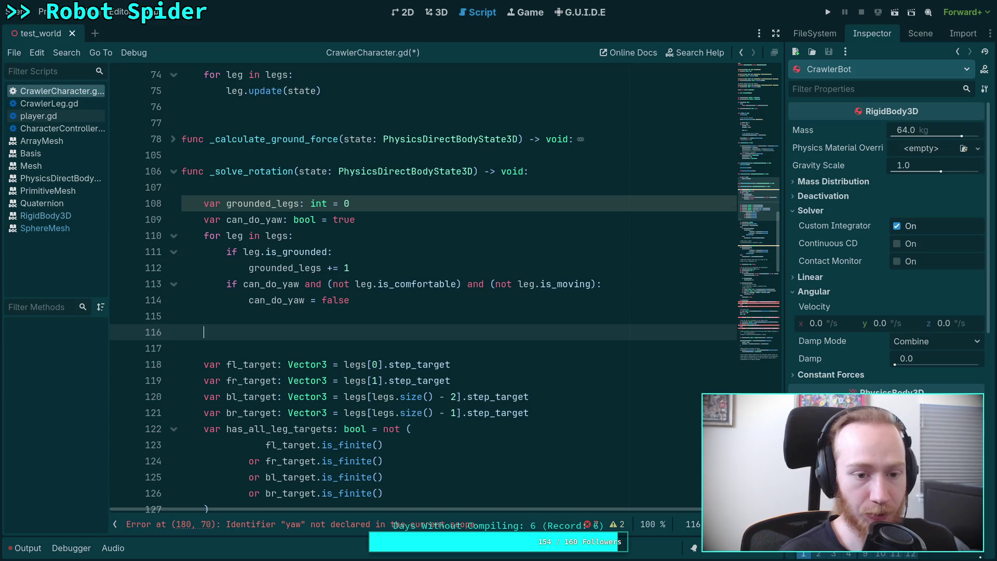
text(if )
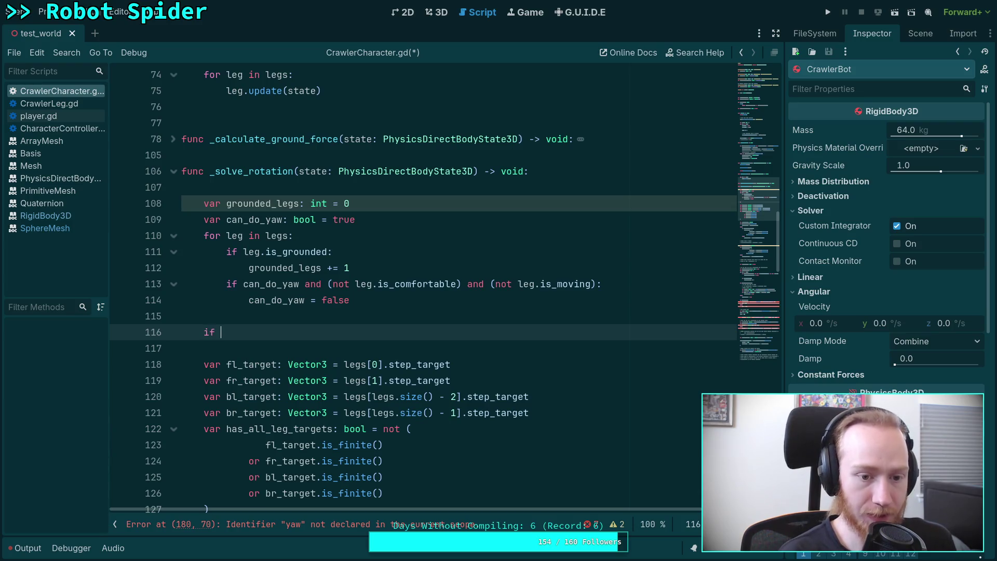
text(gr)
key(Return)
text(== 0:)
key(Return)
text(return)
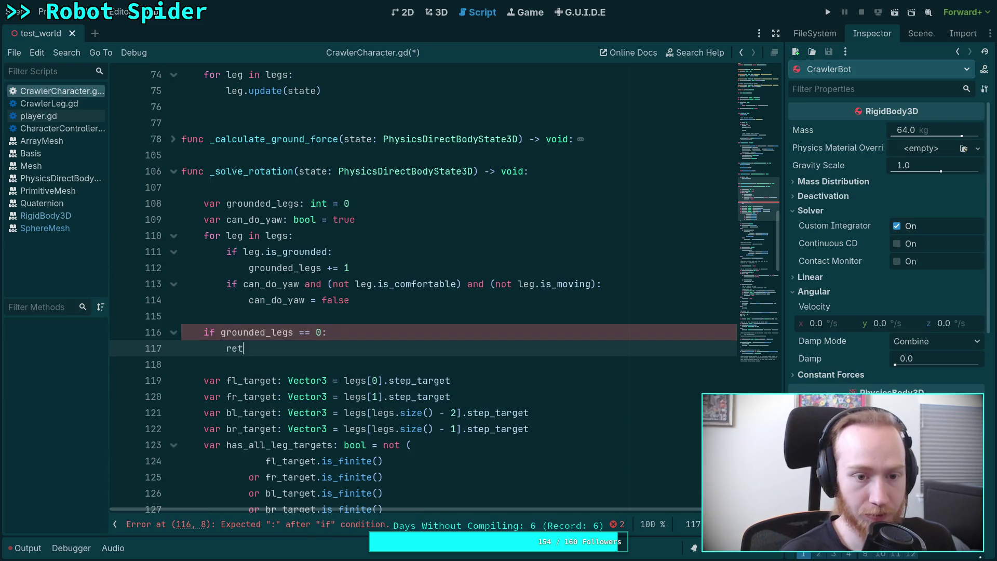
- Add an air-friction damping TODO in the if and '# Must have at least 1 leg to perform rotation' above it
key(Up)
key(Return)
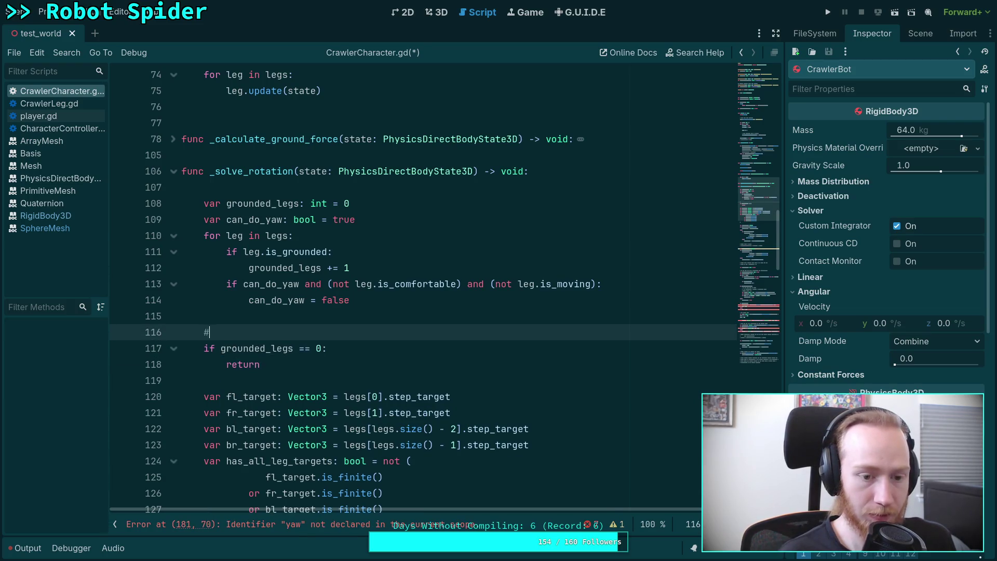
key(alt+Down)
text(# TODO : damprotation)
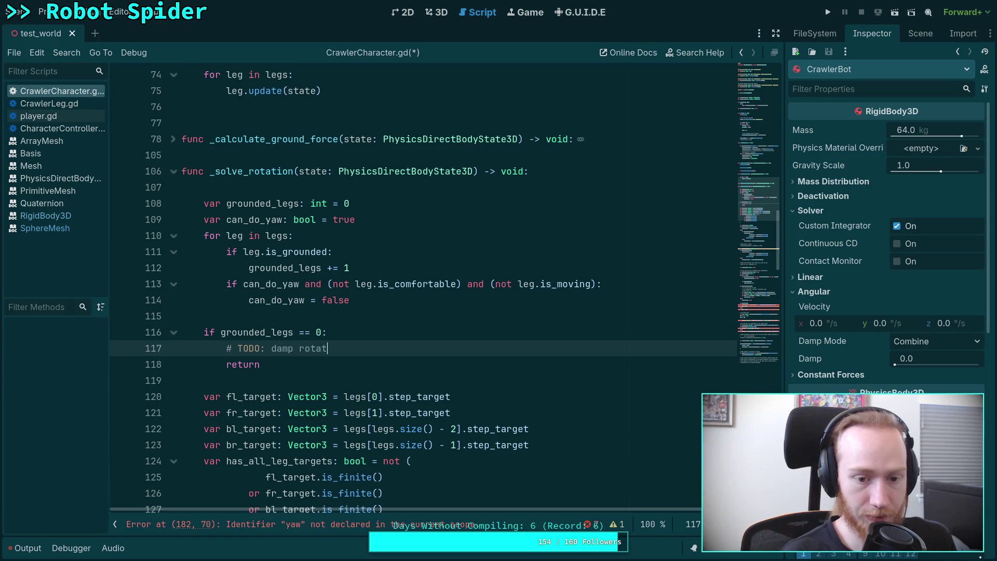
text(as if )
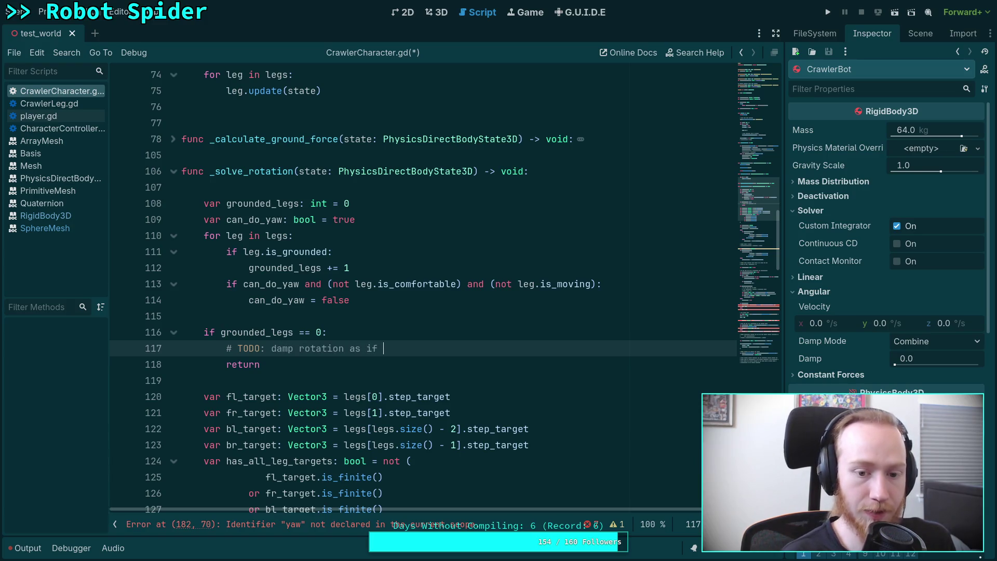
text(by air friction)
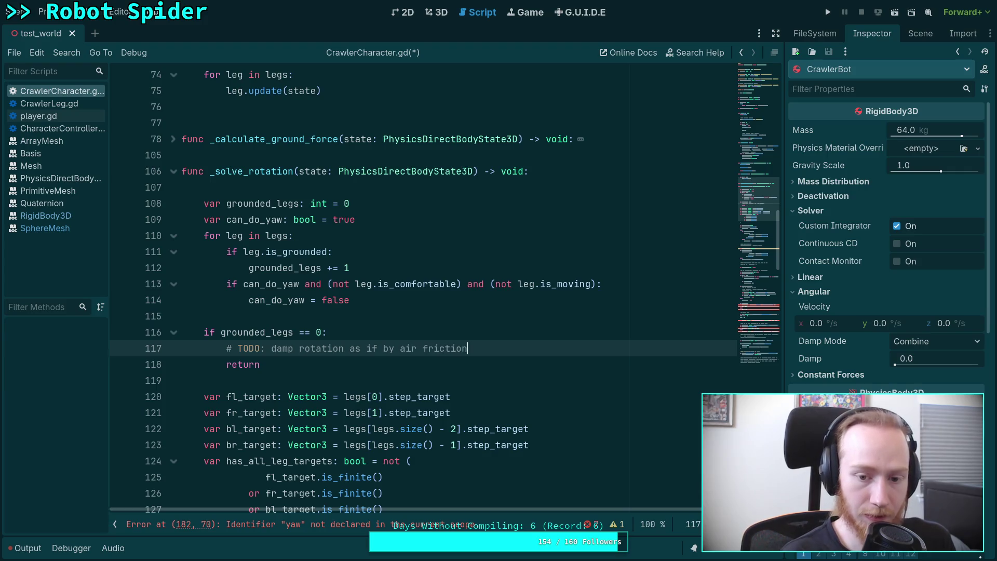
key(Up)
key(Up)
key(Return)
text(#)
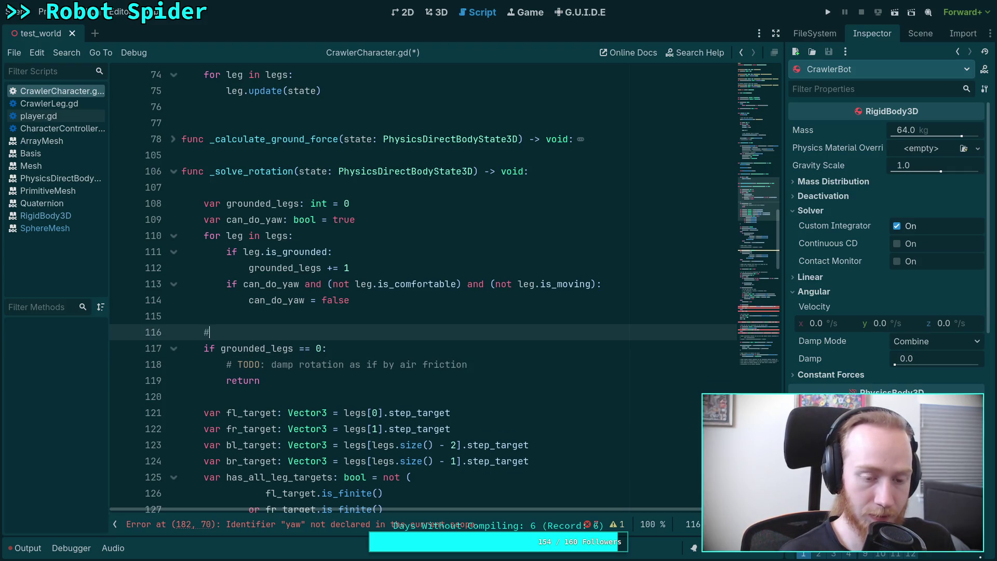
text( M)
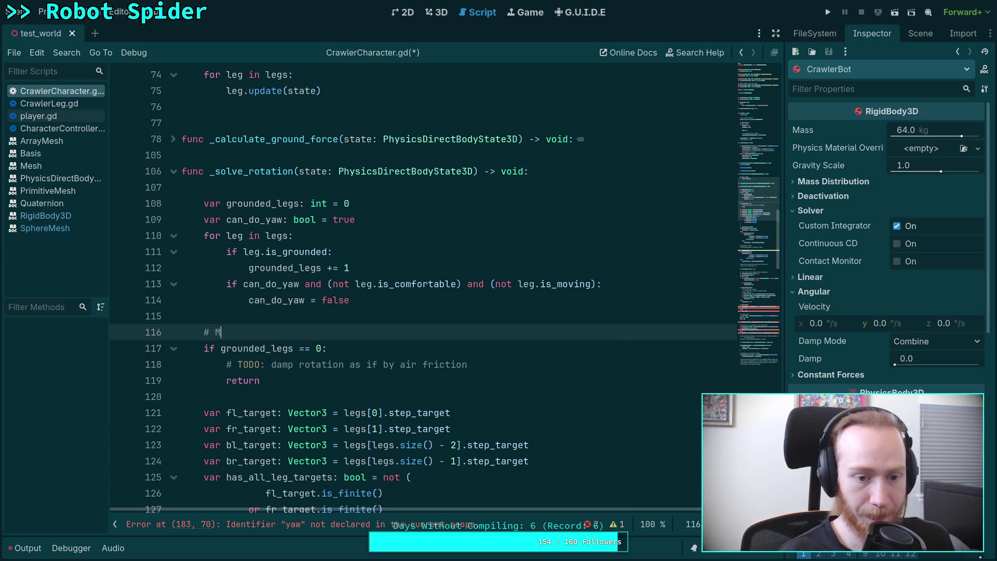
text(ust have at l)
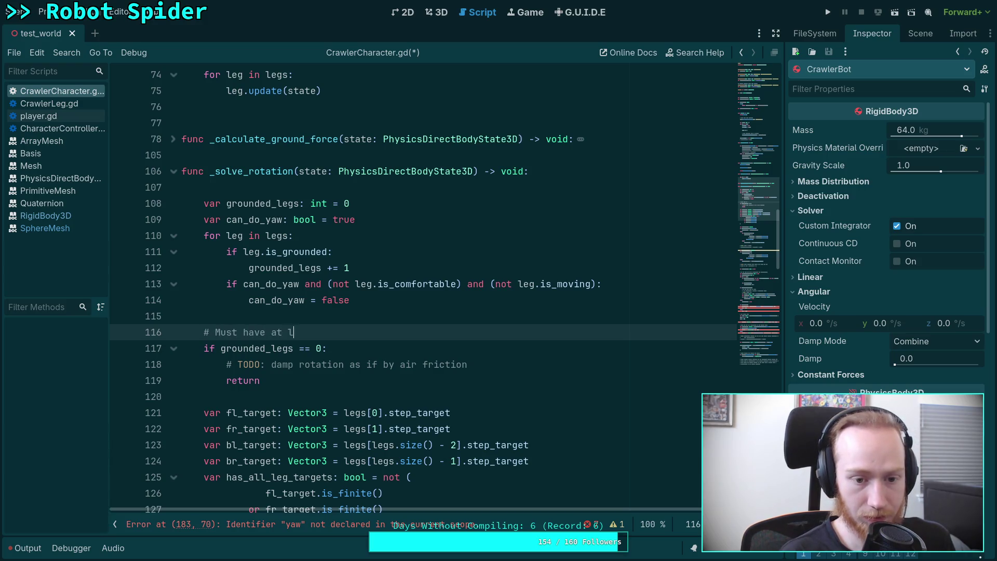
text(east 1 leg t)
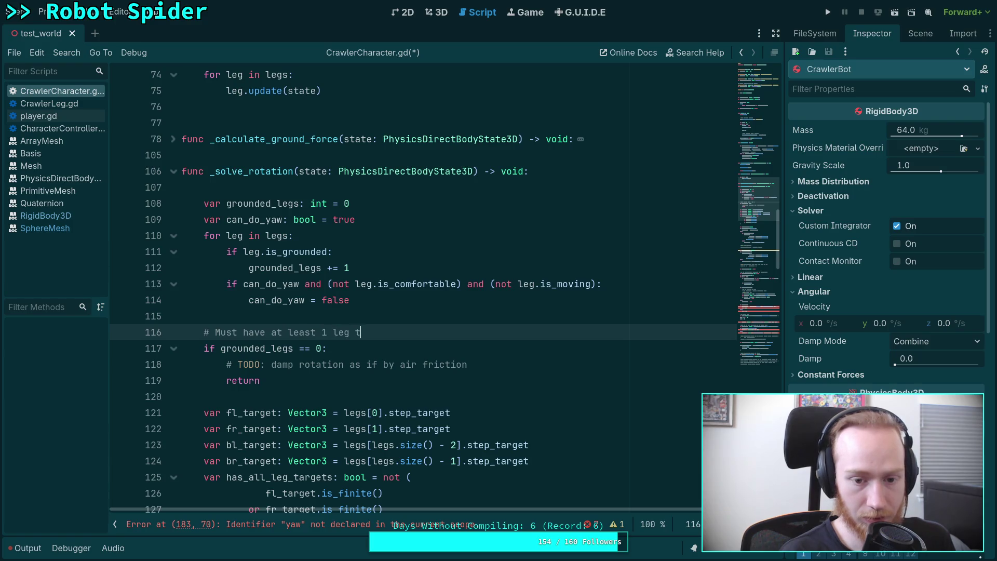
text(o prev)
key(BackSpace)
key(BackSpace)
key(BackSpace)
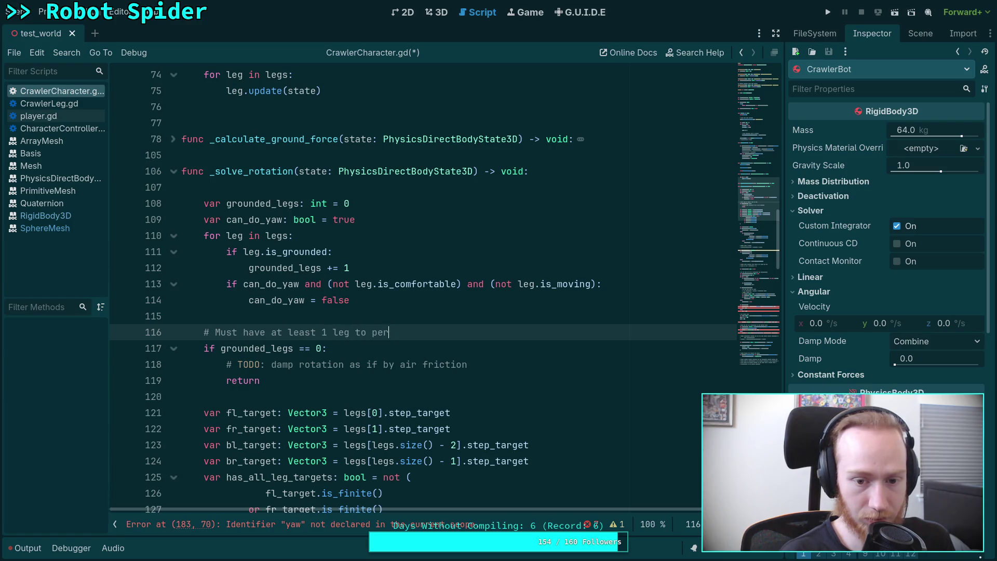
text(perform r)
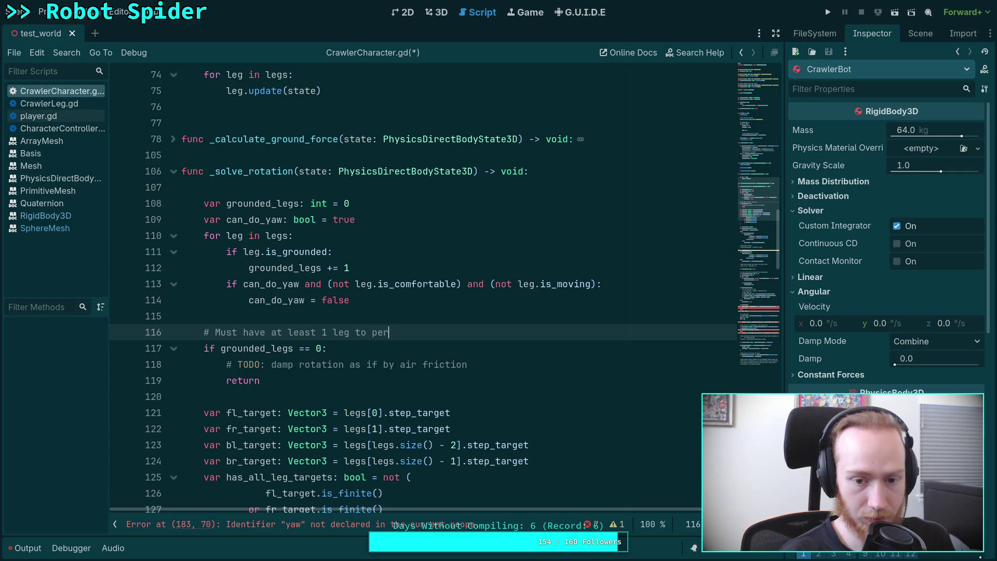
text(otation)
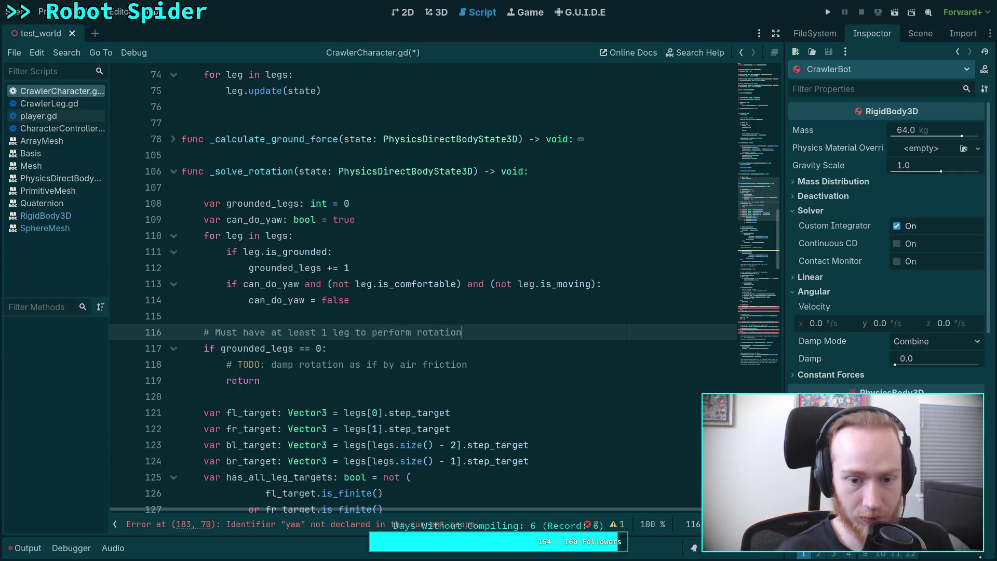
scroll(354, 277, down, 1)
- Add the word 'grounded' to the comment and open a new line after the early return
click(355, 277)
text(grounded)
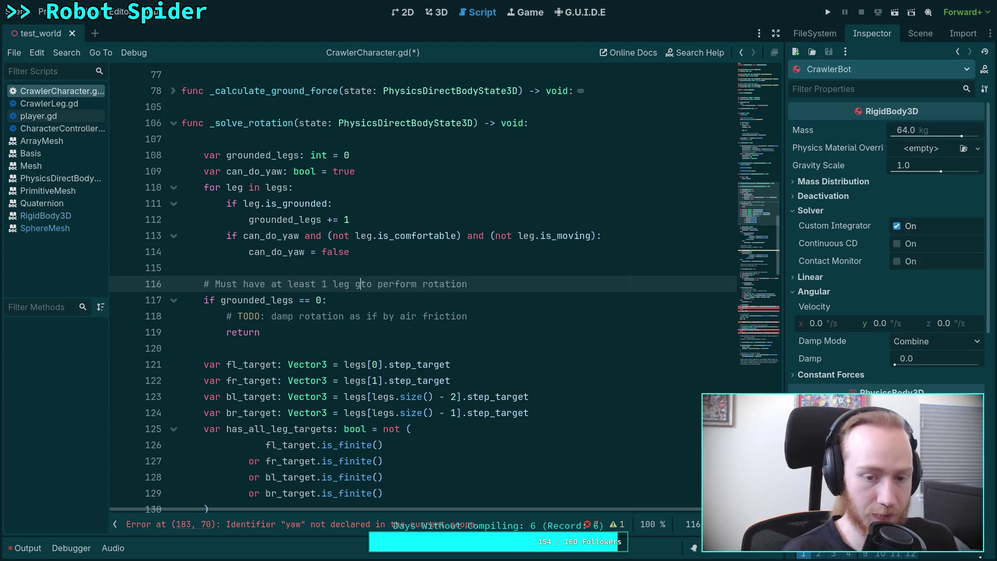
click(399, 327)
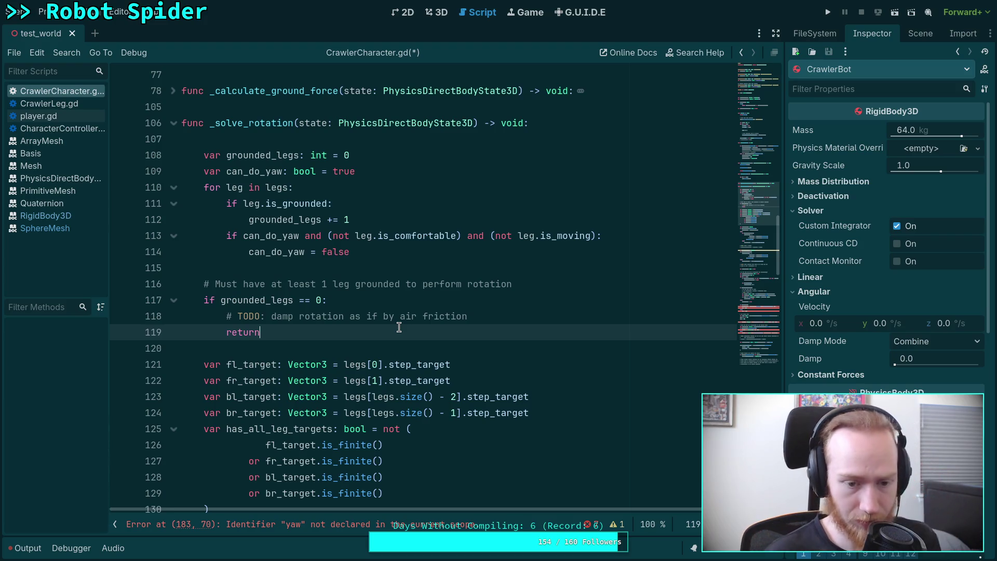
key(Return)
- Declare grounded_leg_factor: float = float(grounded_legs) / float(legs.size()), separated from the return by a blank line
text(var )
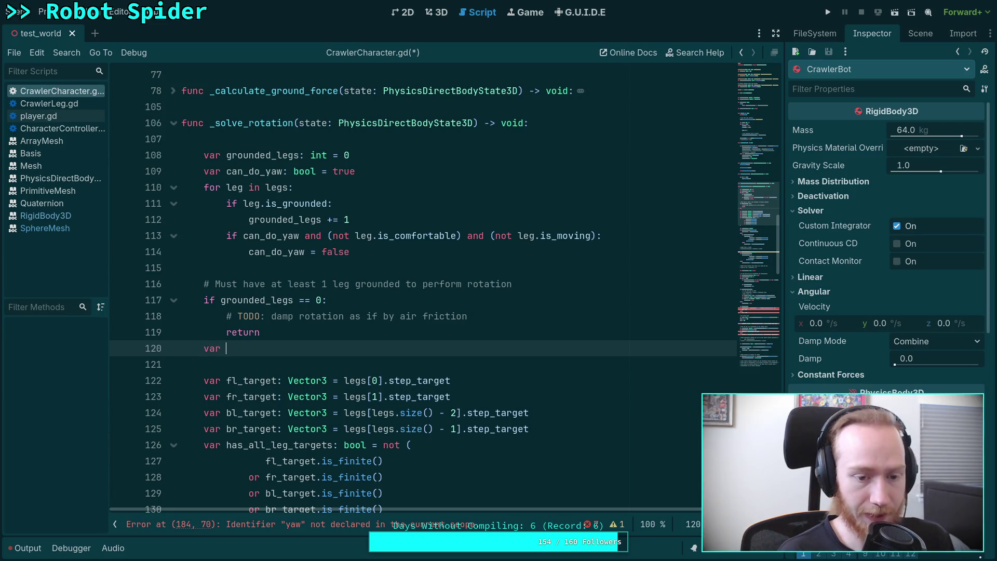
text(grounded_leg_fac)
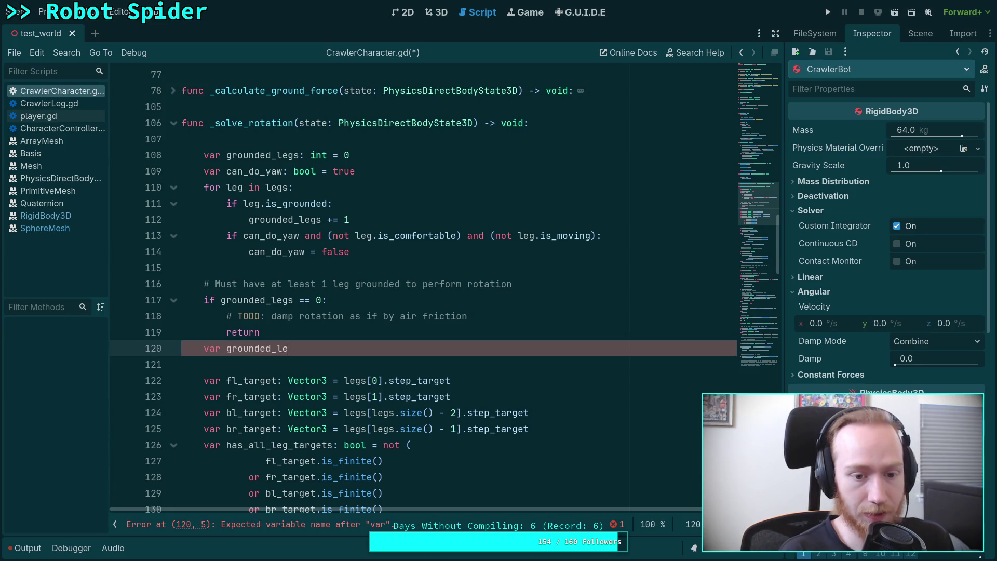
key(BackSpace)
key(BackSpace)
text(or: float = )
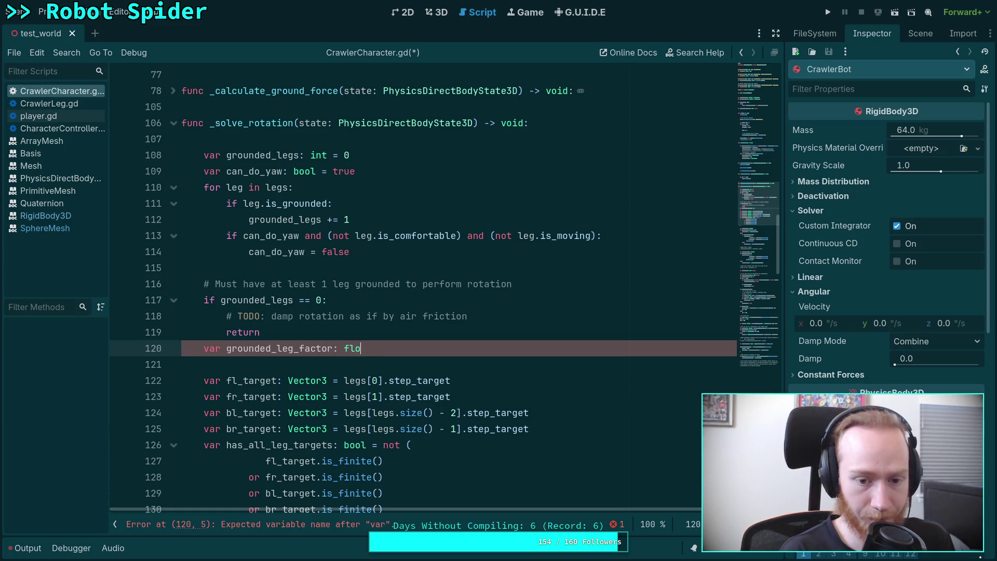
text(float(gr)
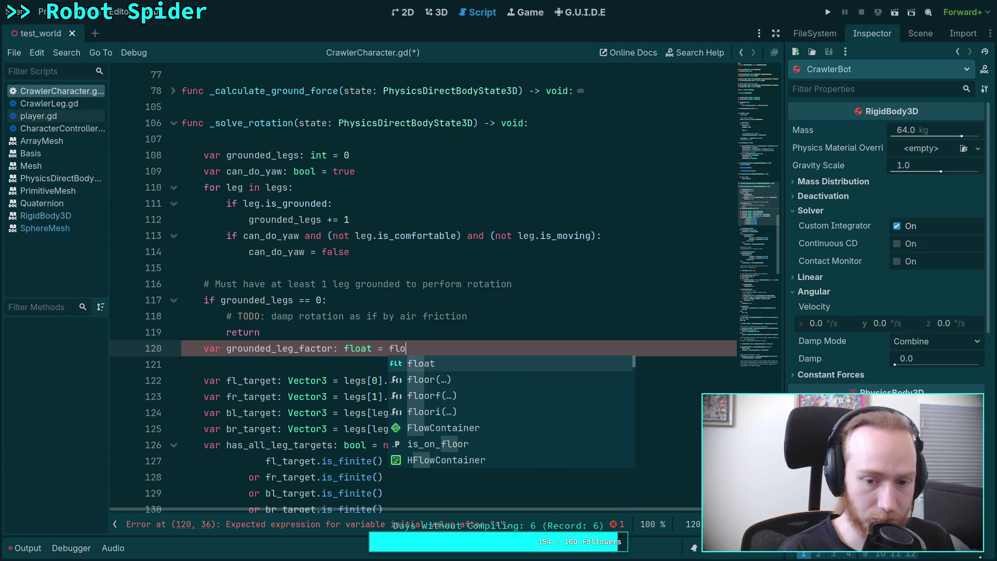
text(ound)
key(Return)
text() / )
text(float(legs)
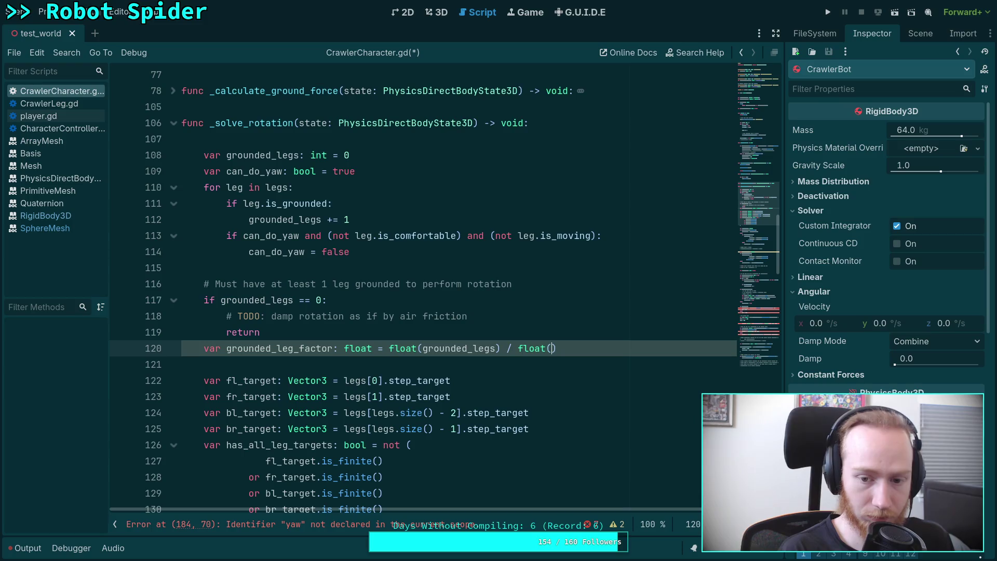
text(.size()))
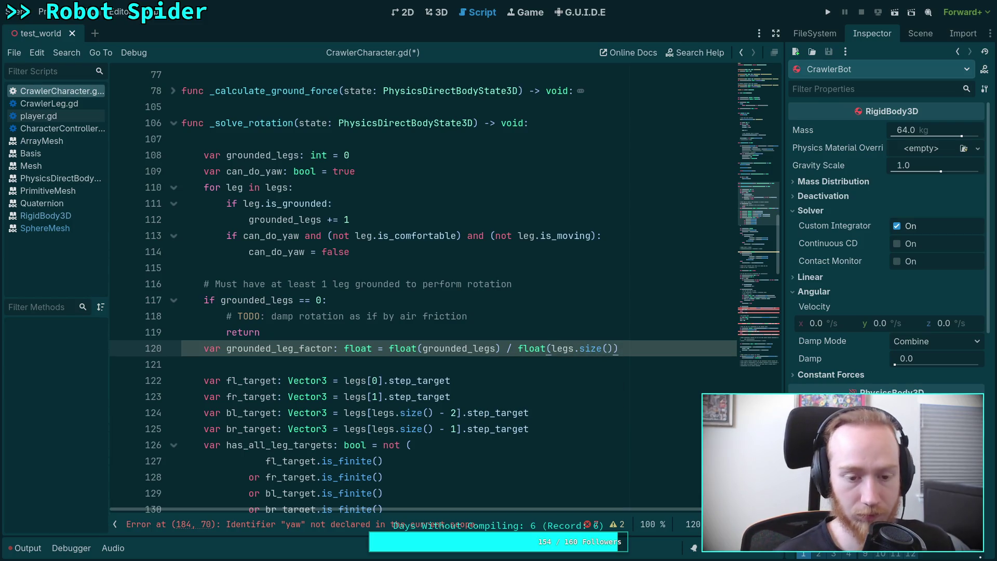
key(Up)
key(Return)
scroll(652, 265, down, 2)
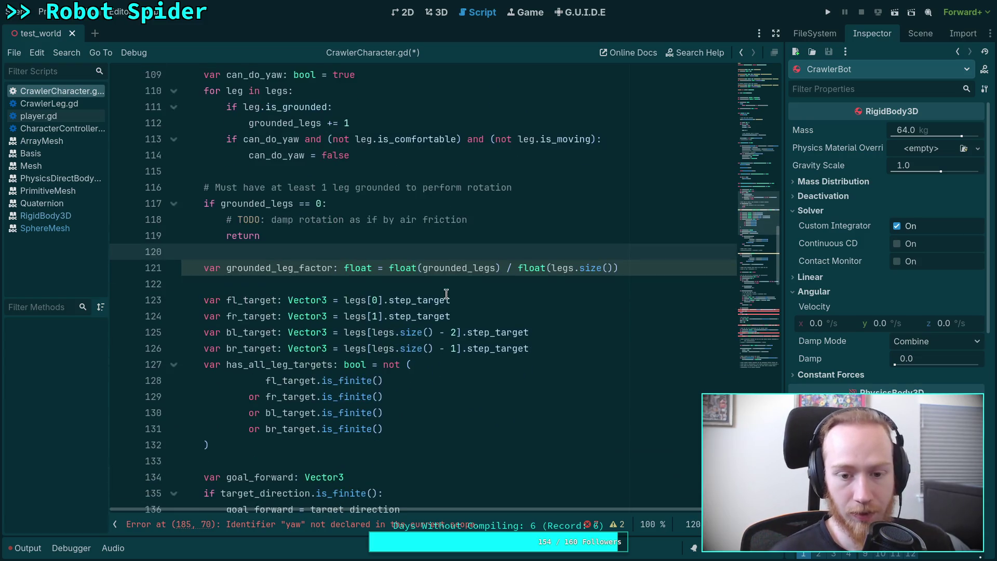
- Add a long row of # characters as a divider below grounded_leg_factor, with blank lines above
click(652, 266)
key(Return)
key(Return)
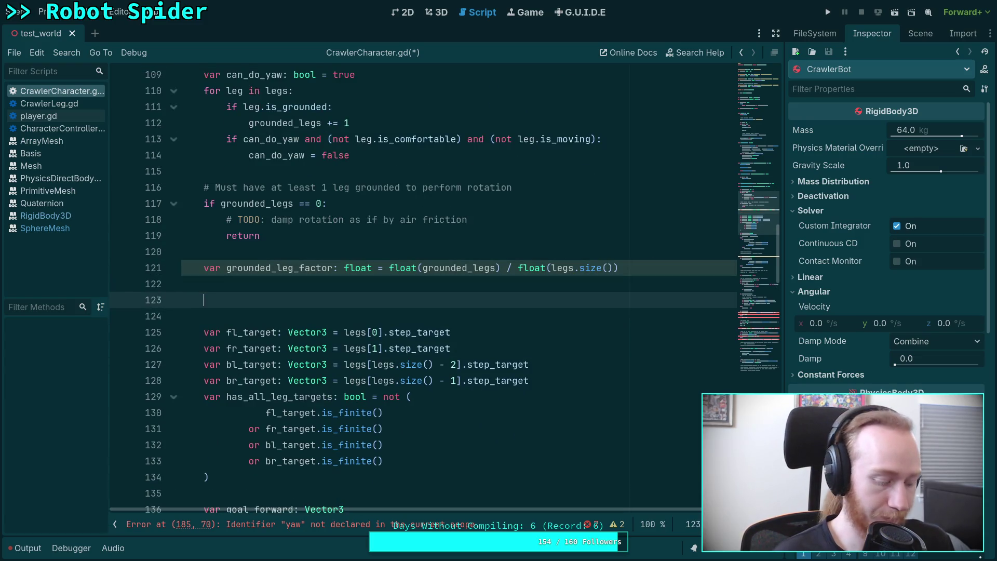
text(@)
key(BackSpace)
text(##########################################################)
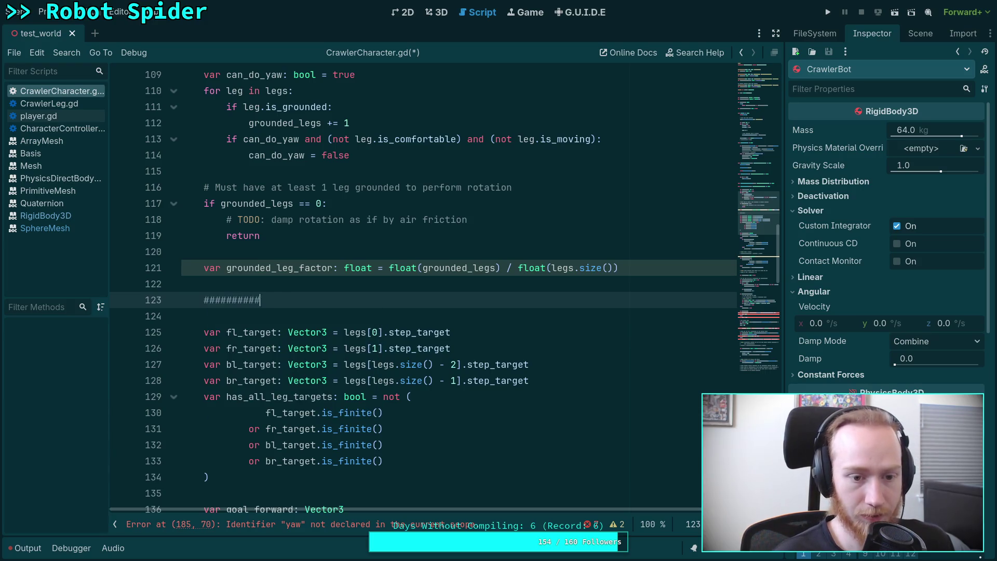
key(Up)
key(Return)
key(Return)
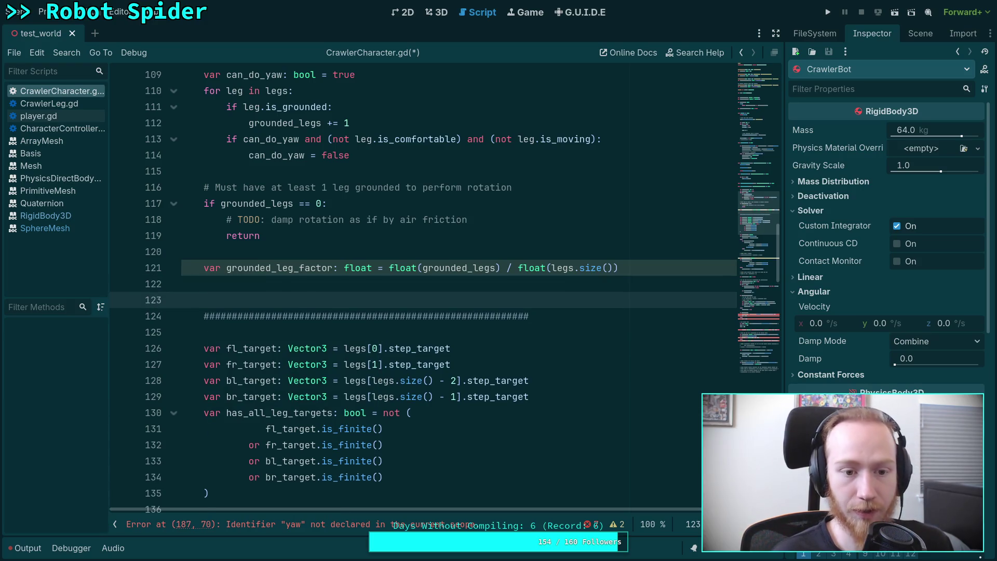
key(Up)
- Switch over to the Crawler Bot design notes in Obsidian
scroll(629, 353, up, 2)
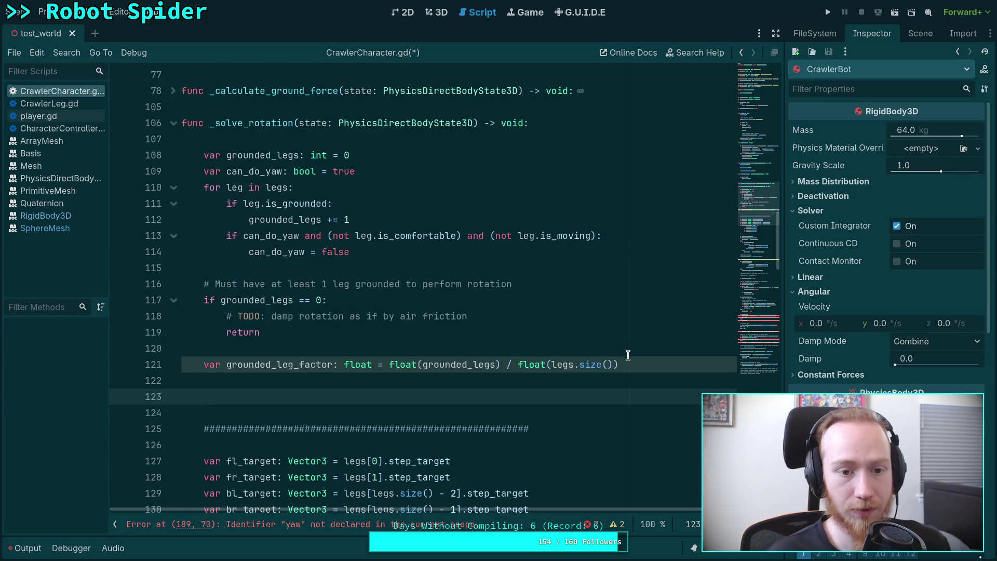
scroll(629, 353, down, 1)
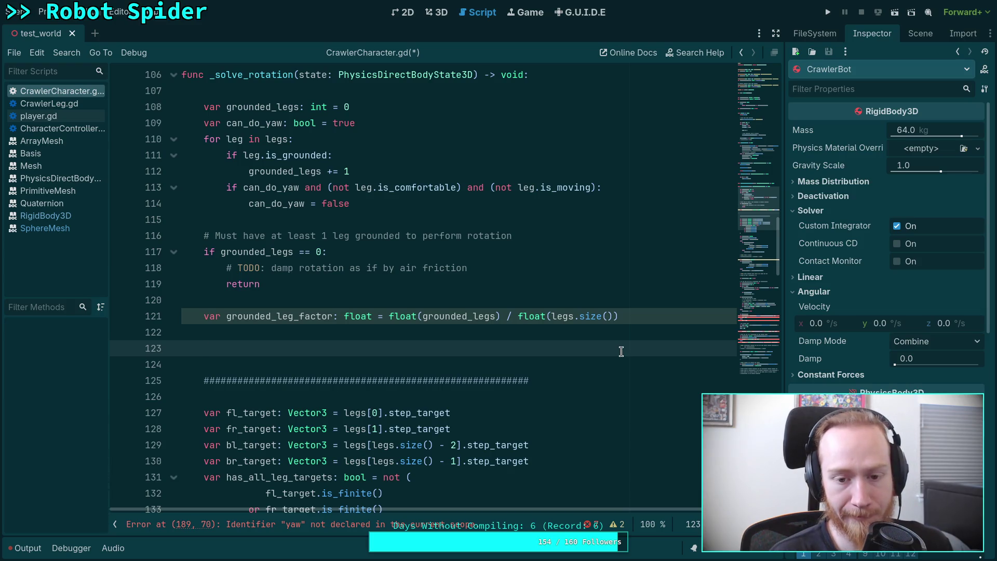
key(alt+Tab)
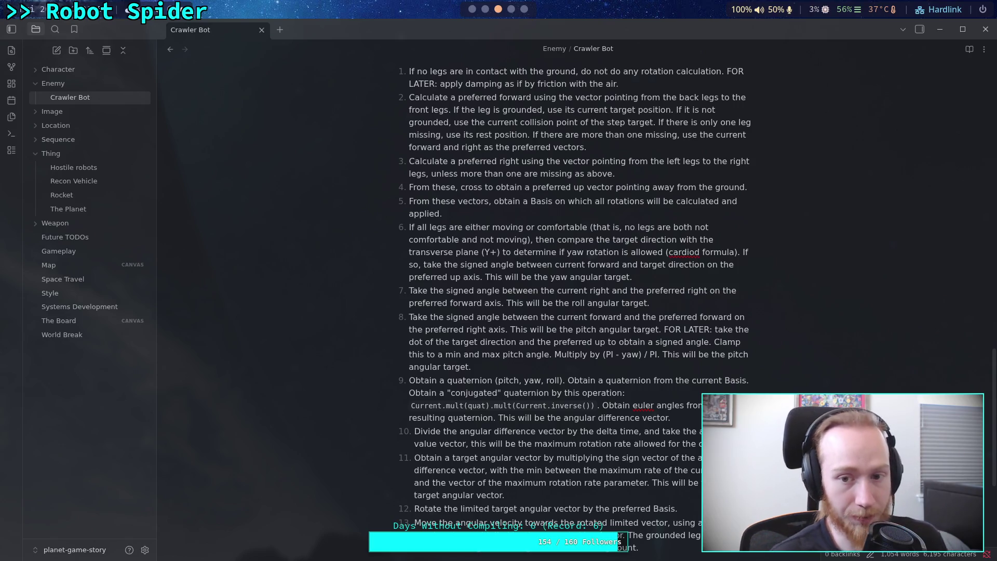
- Switch from the Obsidian rotation notes back to CrawlerCharacter.gd in Godot
key(alt+Tab)
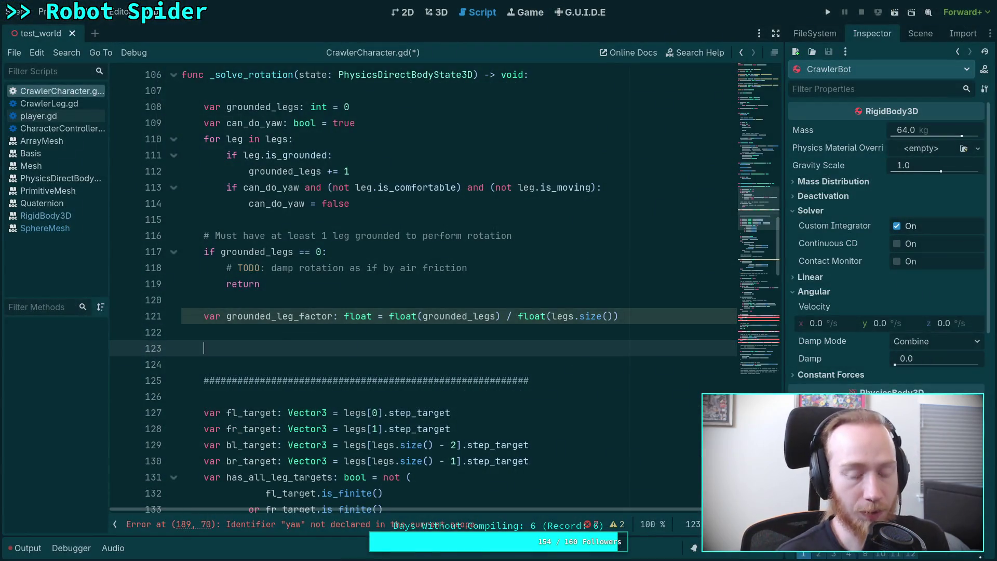
- Declare preferred_forward: Vector3 and preferred_right: Vector3, followed by a blank line
text(var p)
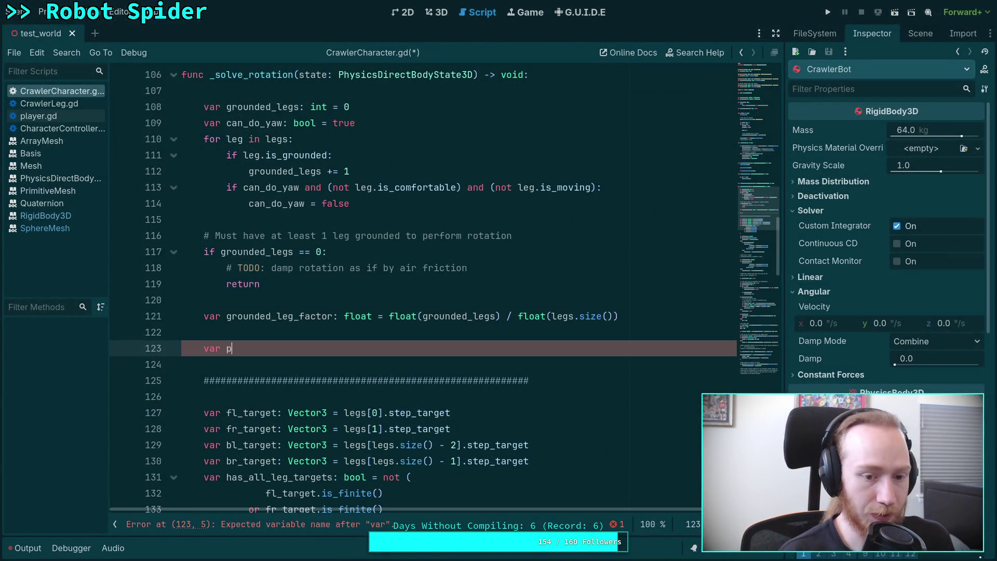
text(referred_forward: Vector3)
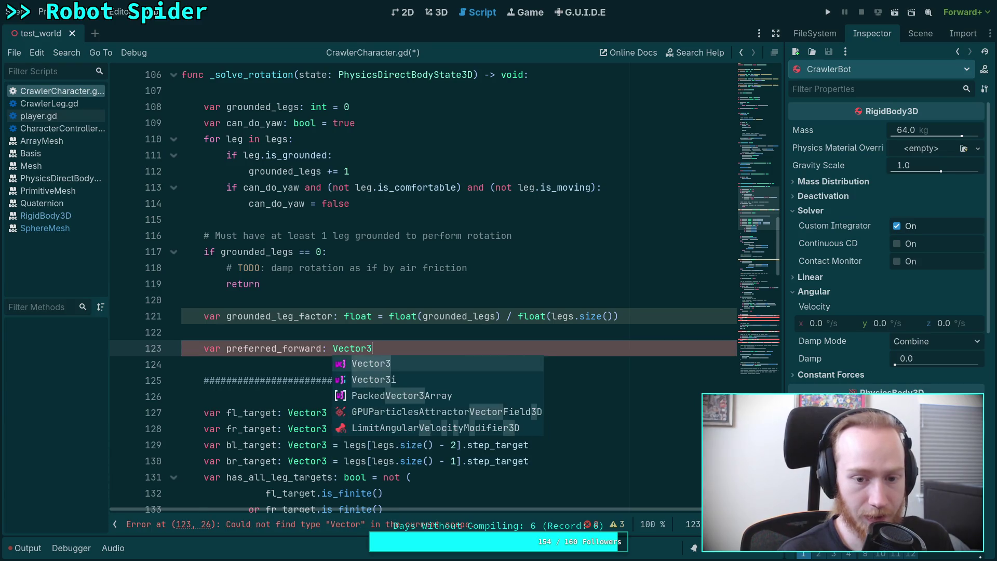
key(Return)
key(Return)
text(var p)
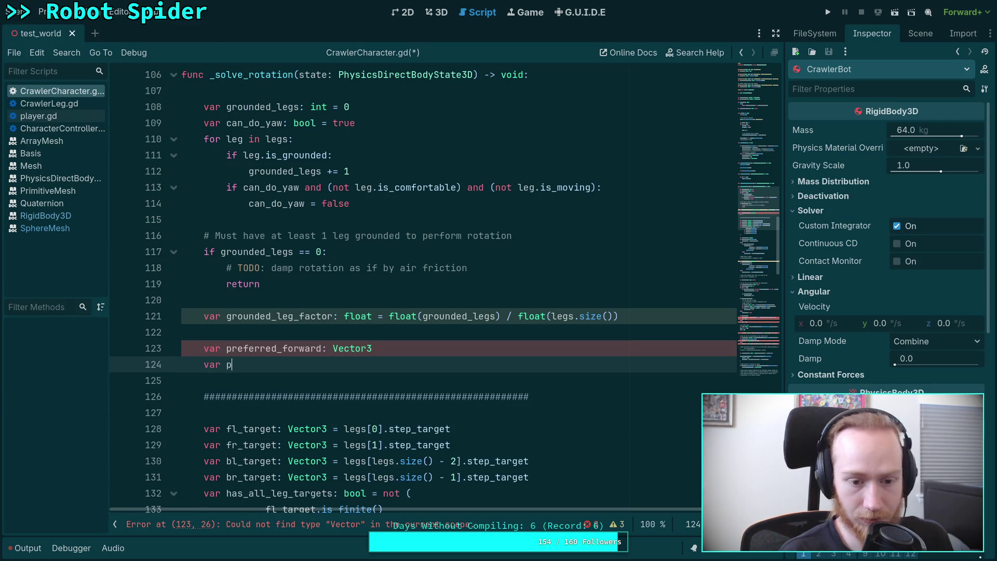
text(referred_right)
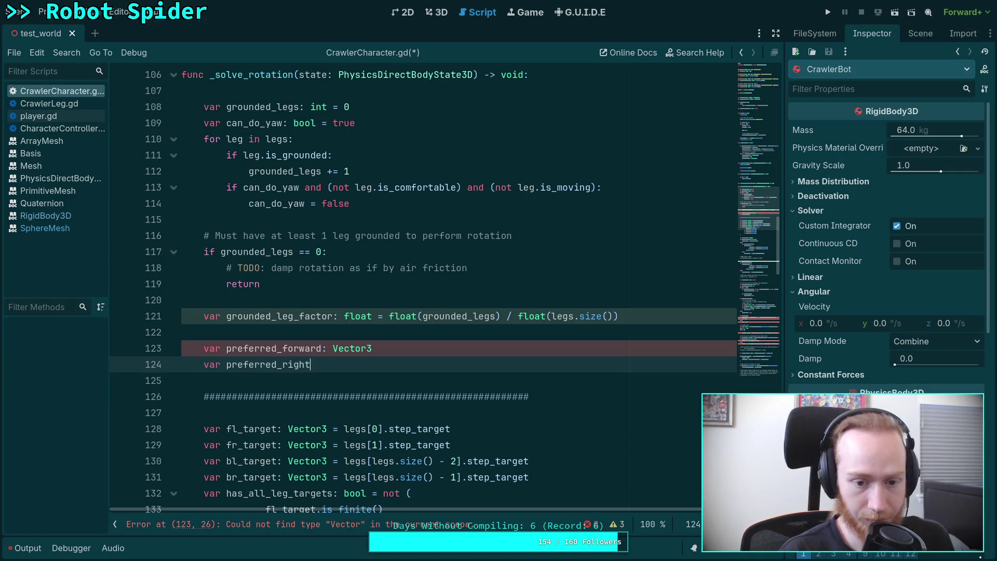
text(: Vector3)
key(Return)
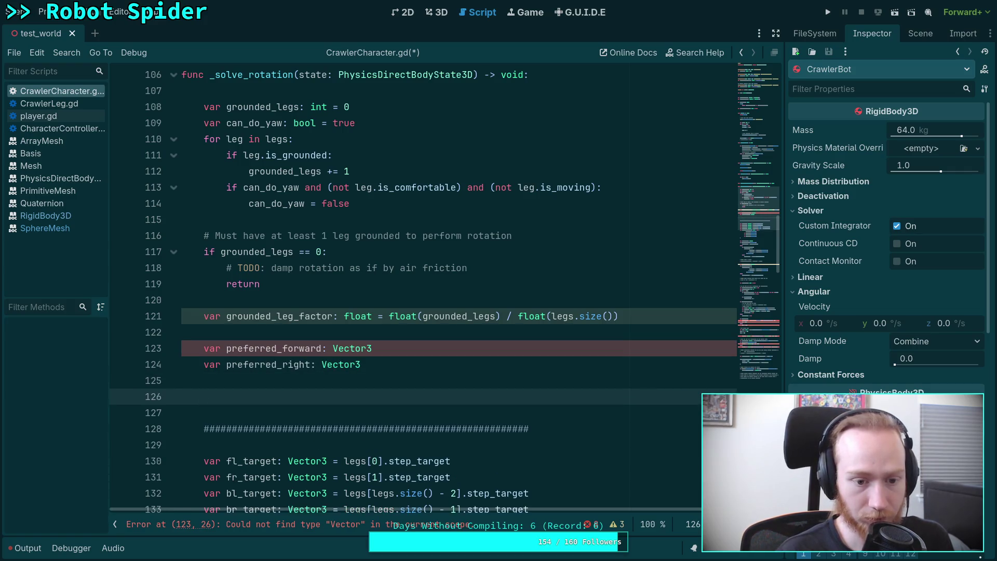
scroll(622, 351, down, 1)
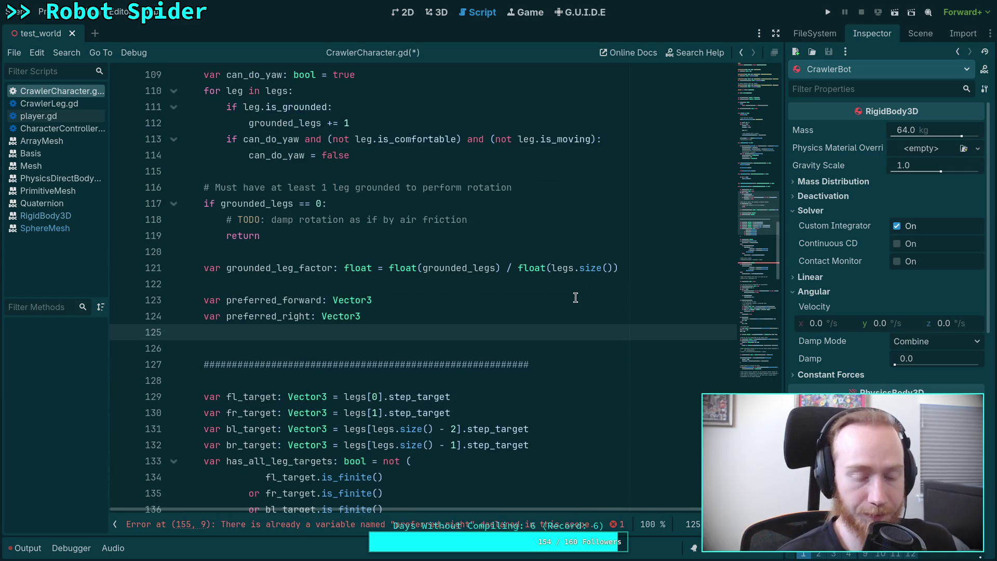
key(Return)
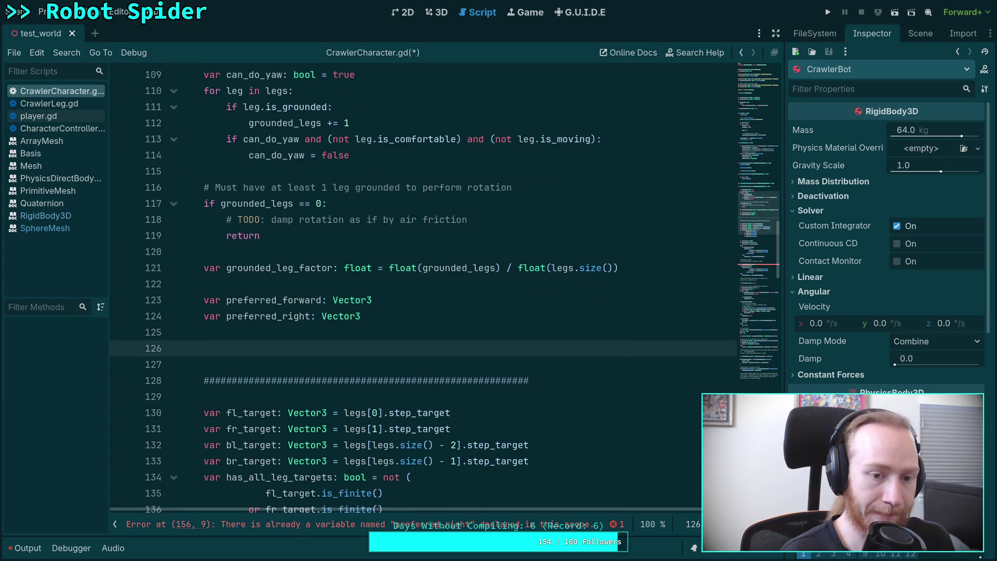
scroll(564, 298, down, 1)
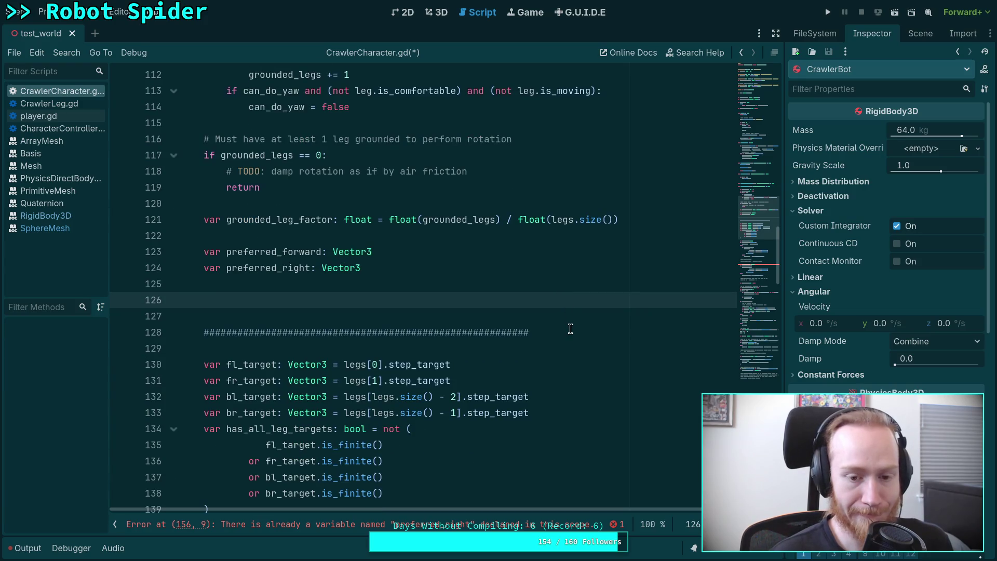
scroll(570, 328, up, 1)
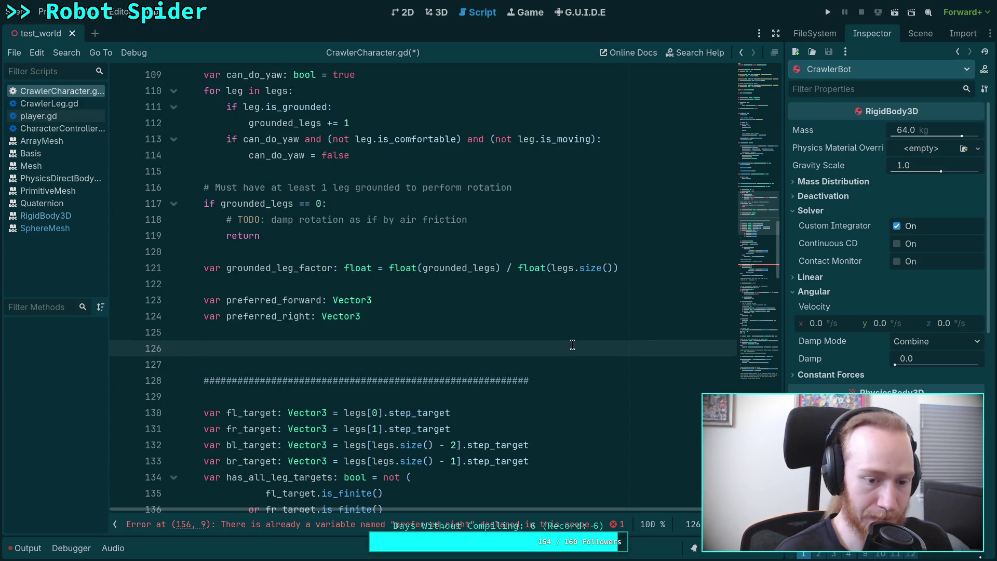
- Begin an unfinished 'var fl_leg: CrawlerLeg =' declaration on the next line
text(var)
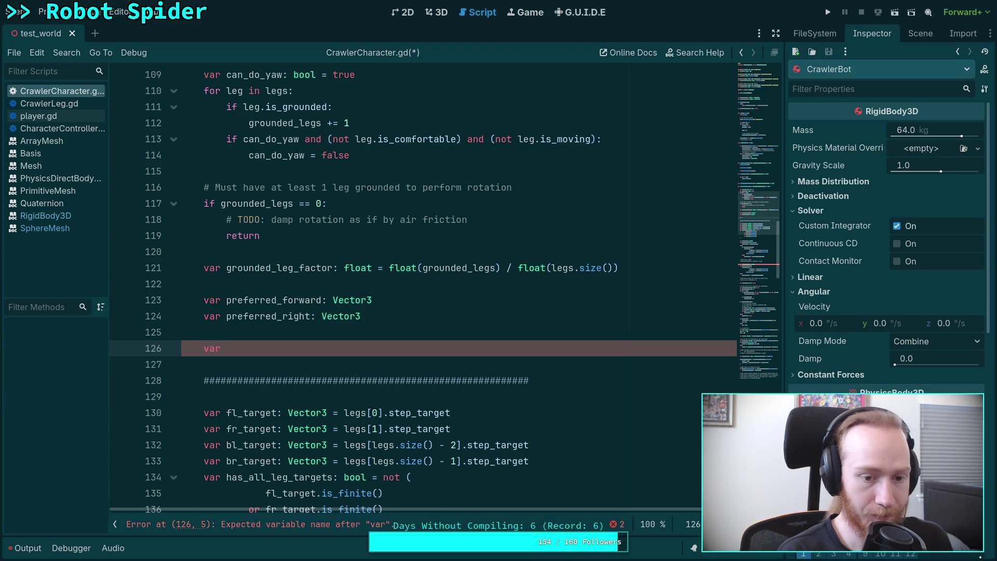
text( fr_)
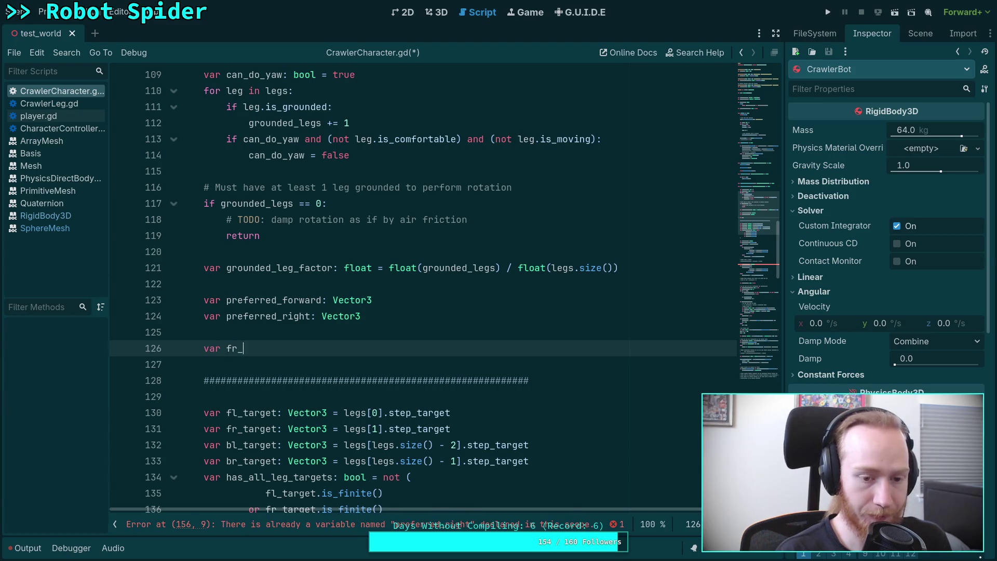
key(BackSpace)
key(BackSpace)
text(l)
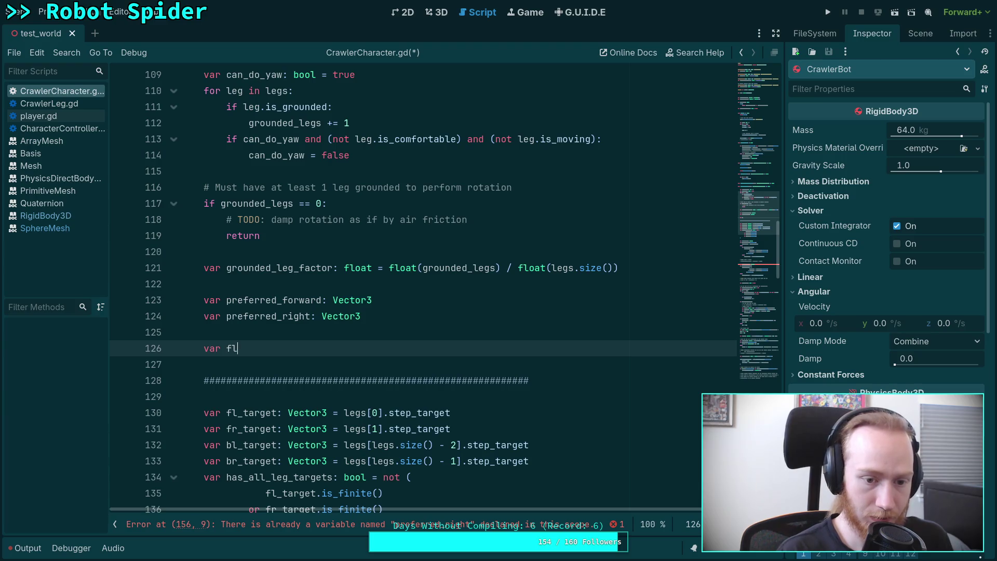
text(_leg)
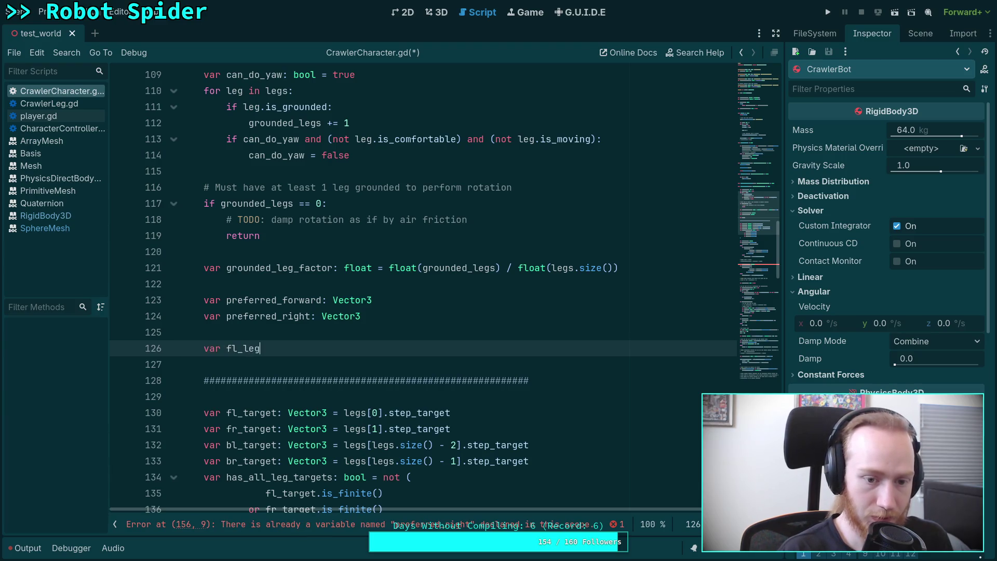
text(: Craw)
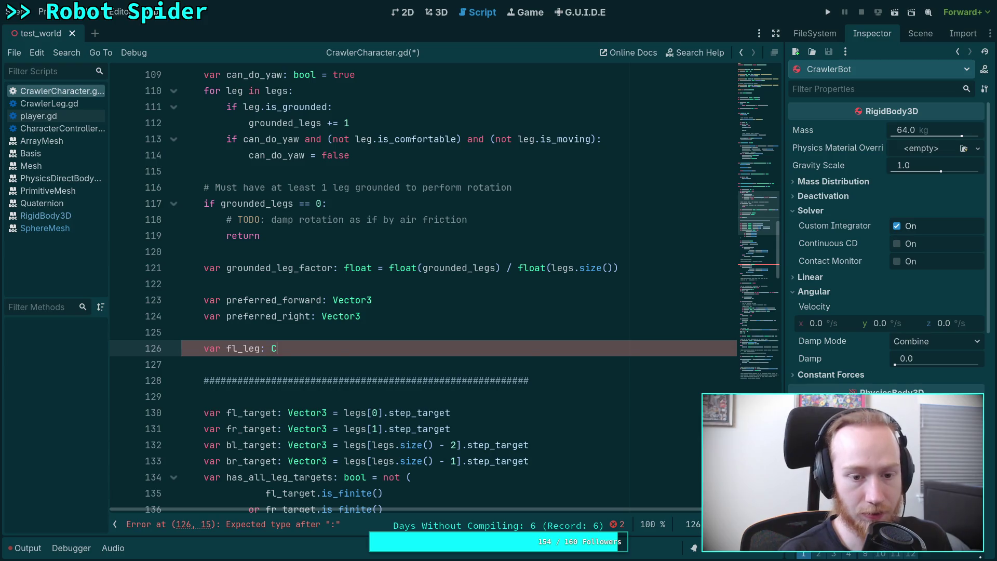
key(Down)
key(Return)
text(=)
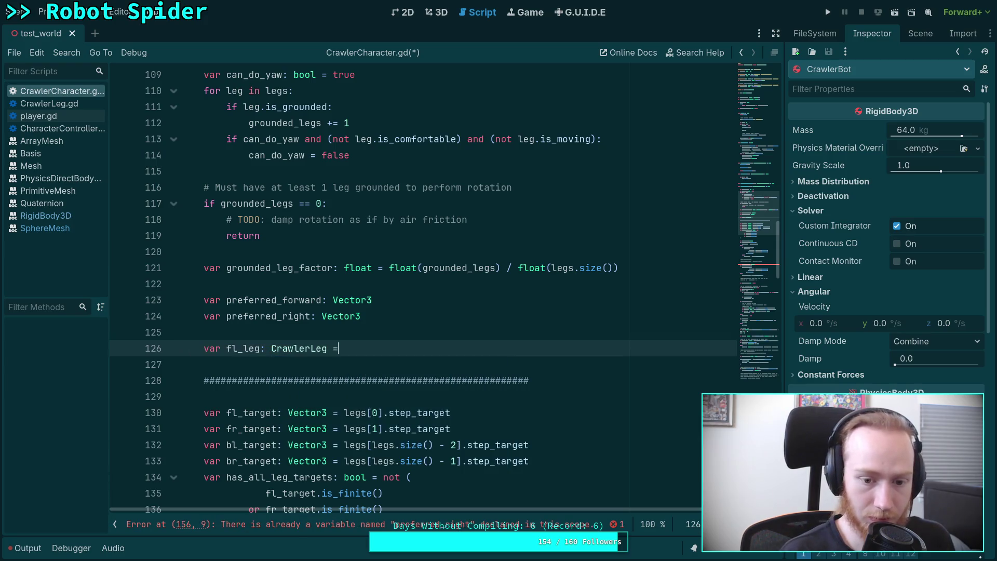
click(435, 258)
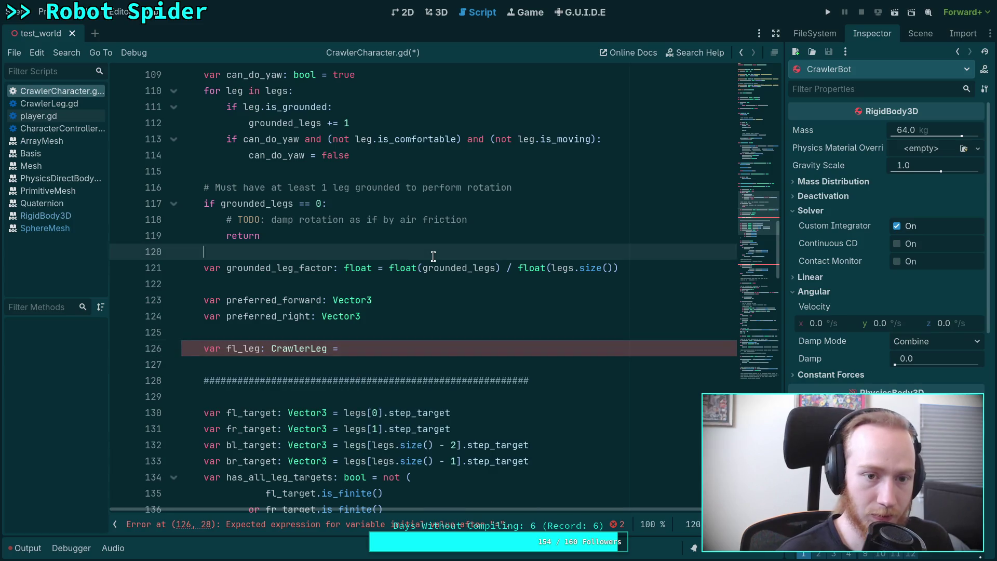
- Declare leg_count: int = legs.size() and use leg_count as grounded_leg_factor's divisor
key(Return)
text(var leg_count: int = l)
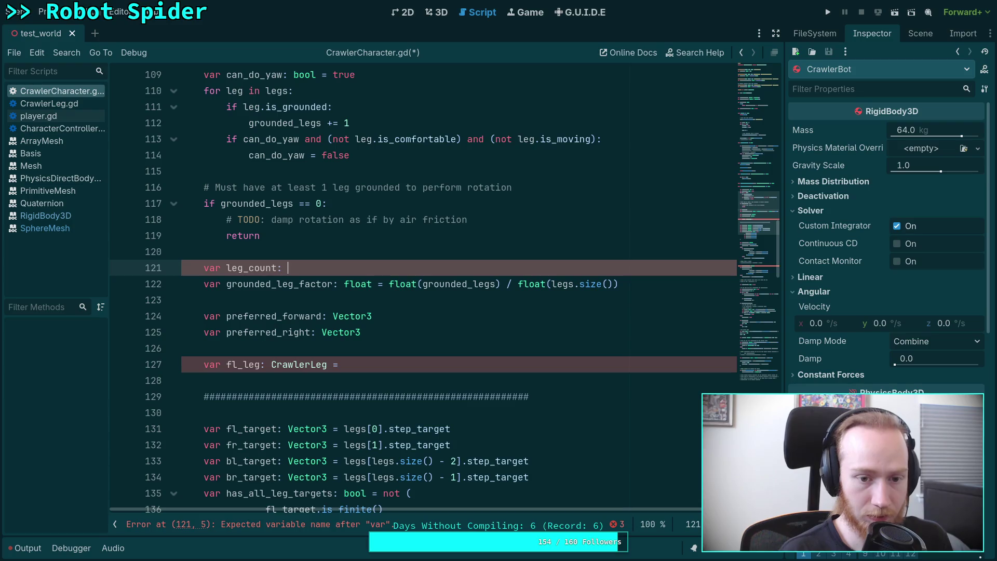
text(egs.s)
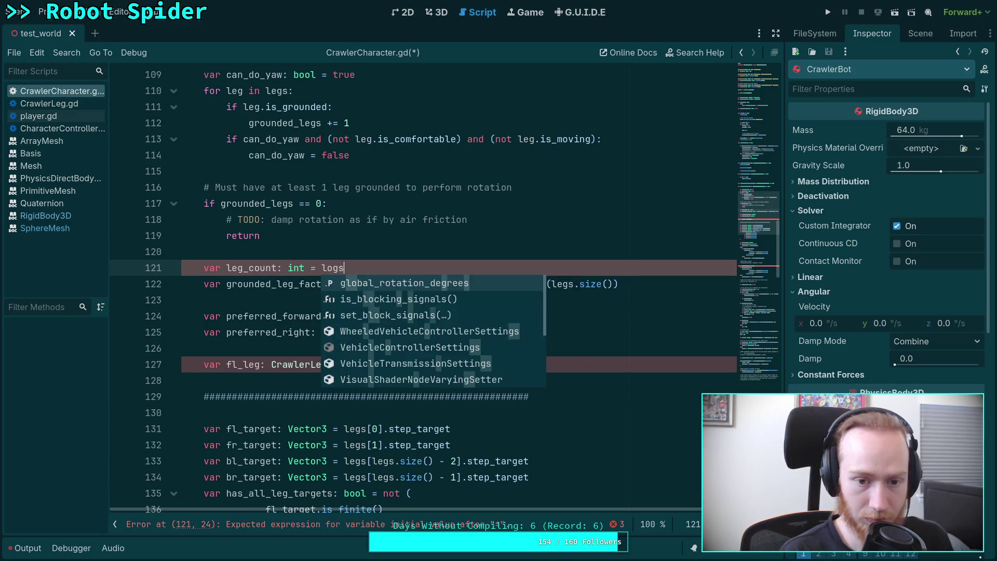
text(i)
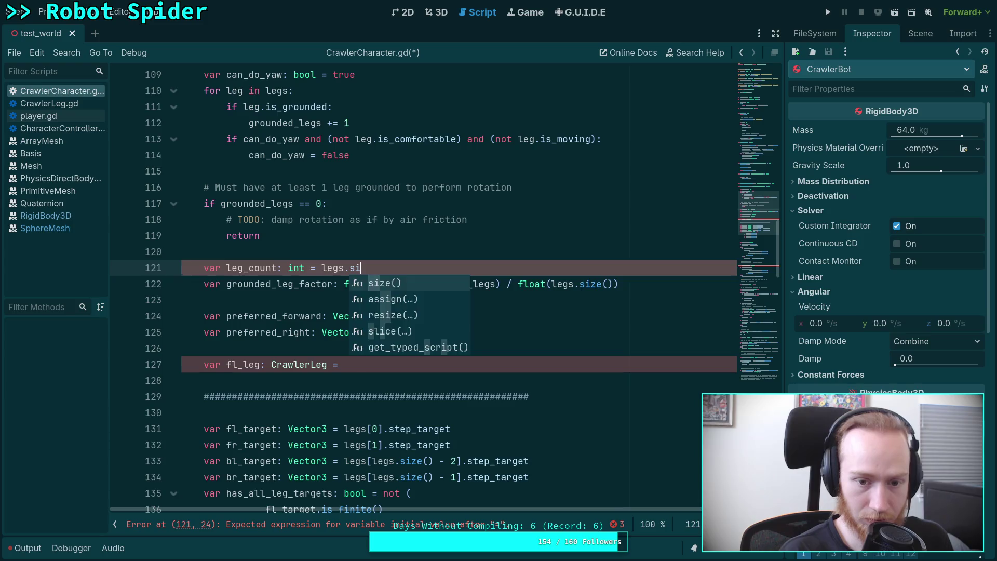
text(ze())
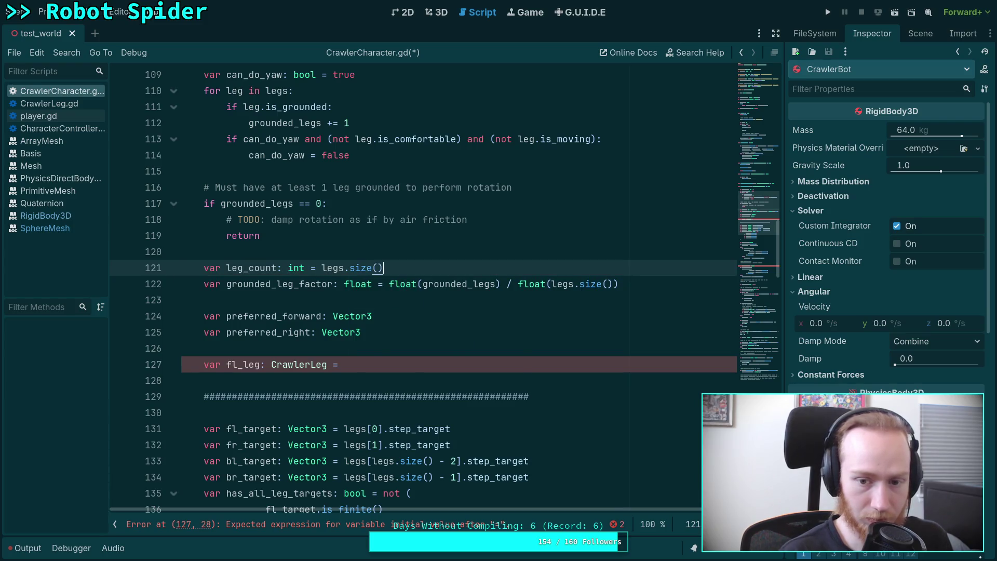
drag(570, 283, 611, 284)
text(_count)
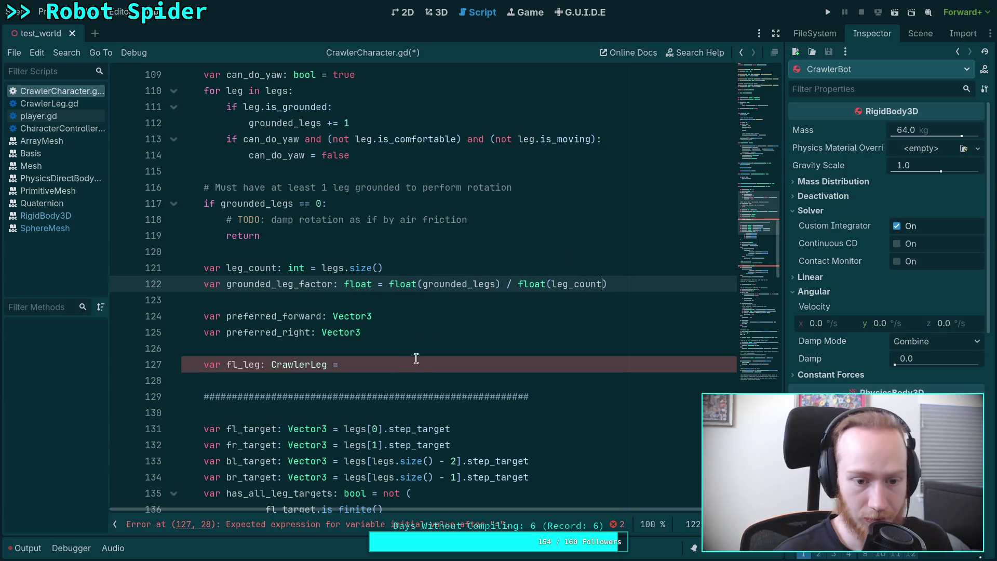
- Assign fl_leg = legs[0] and declare fr_leg: CrawlerLeg = legs[1]
click(418, 364)
text(legs[0])
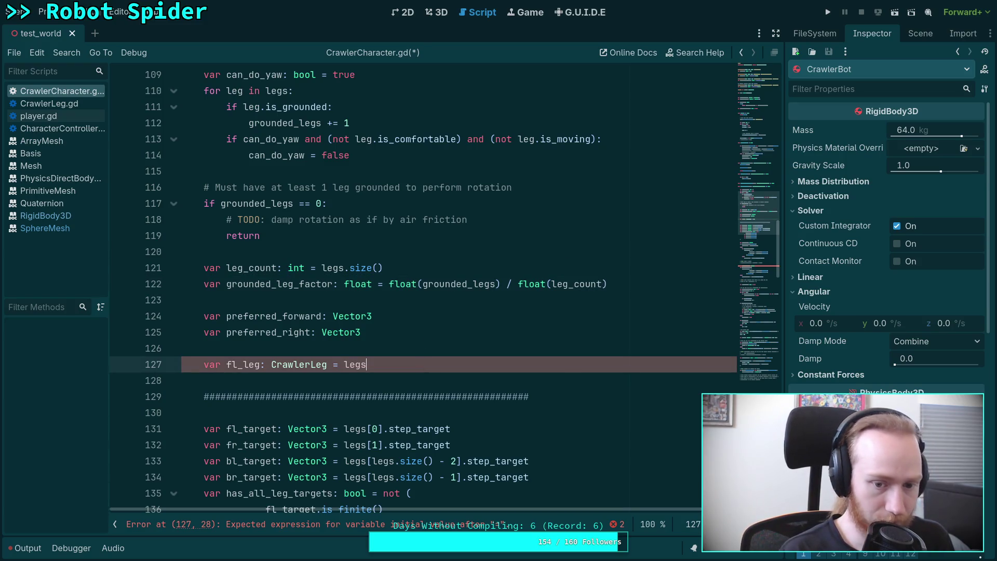
key(Return)
text(var )
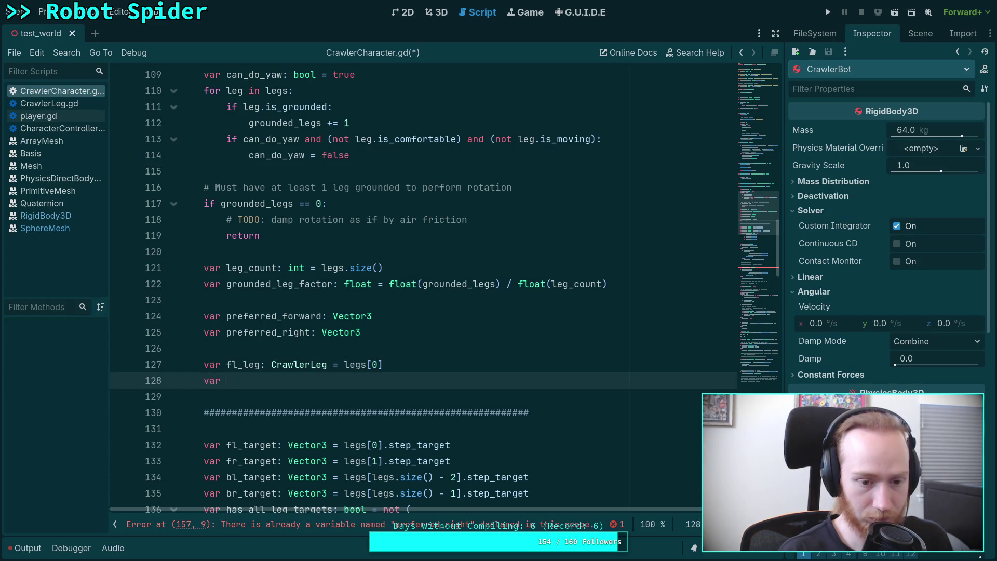
text(fr_leg:)
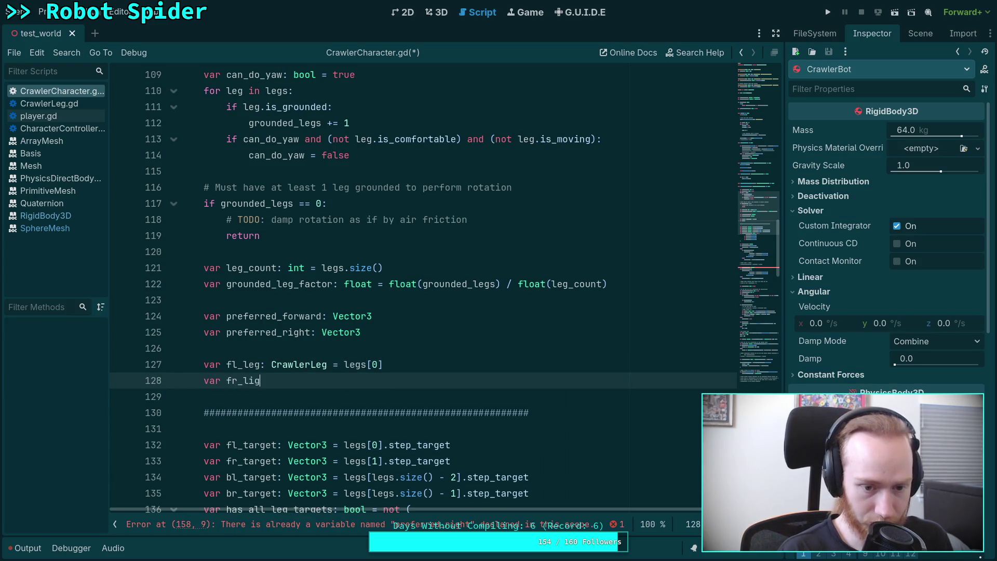
text( Cra)
key(Return)
text(= )
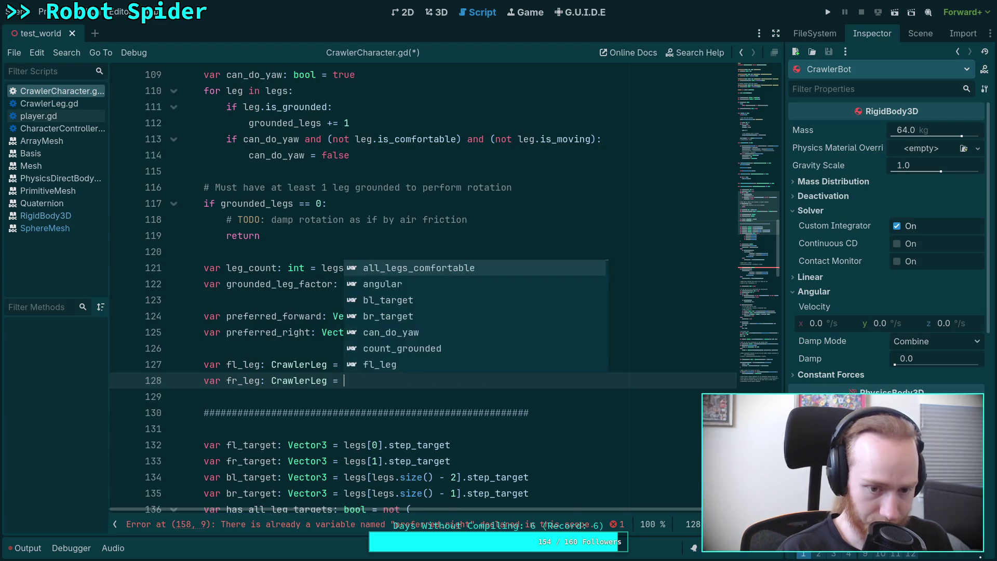
text(legs[1)
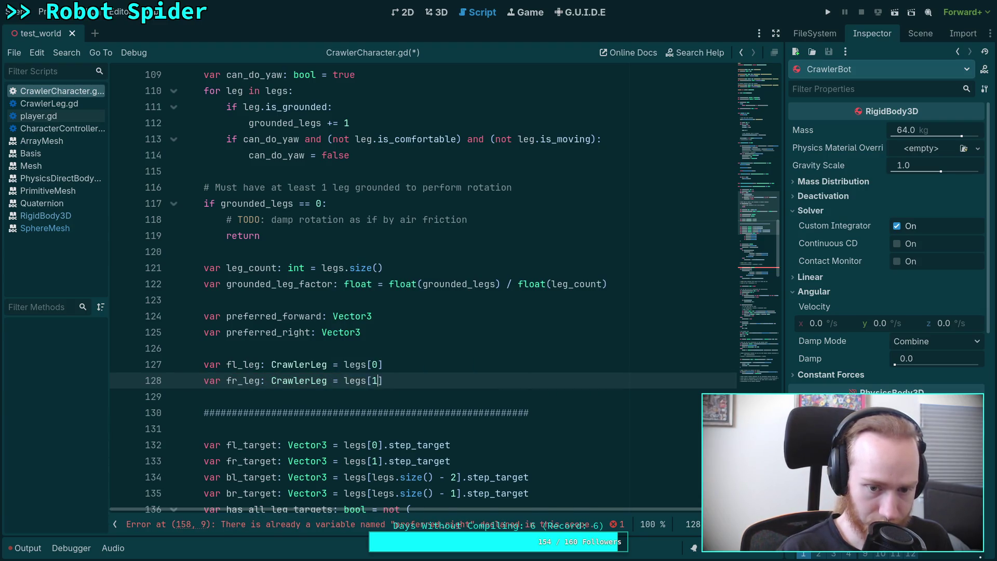
text(])
key(Return)
- Declare bl_leg: CrawlerLeg = legs[leg_count - 2] and duplicate that line
text(var b)
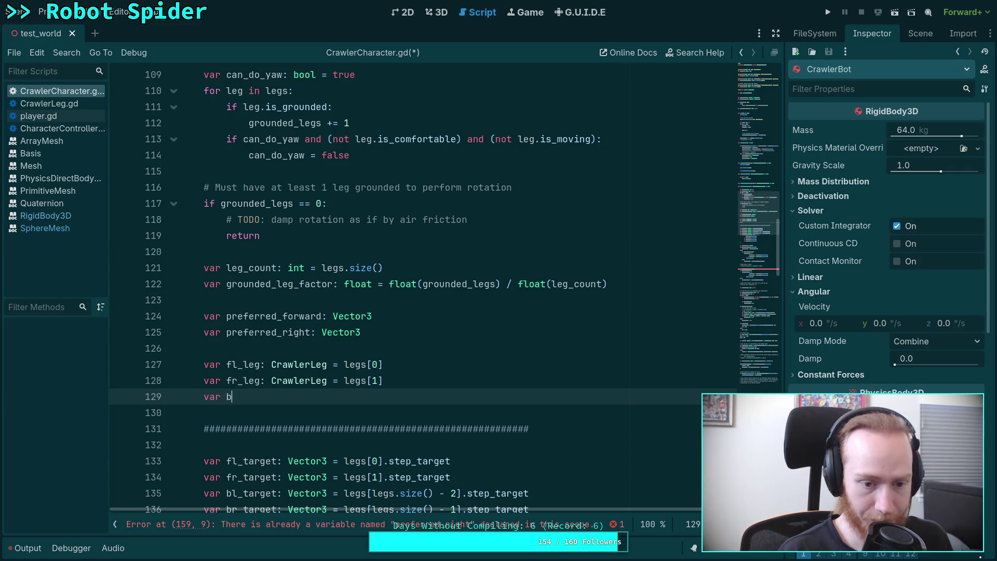
text(l_leg)
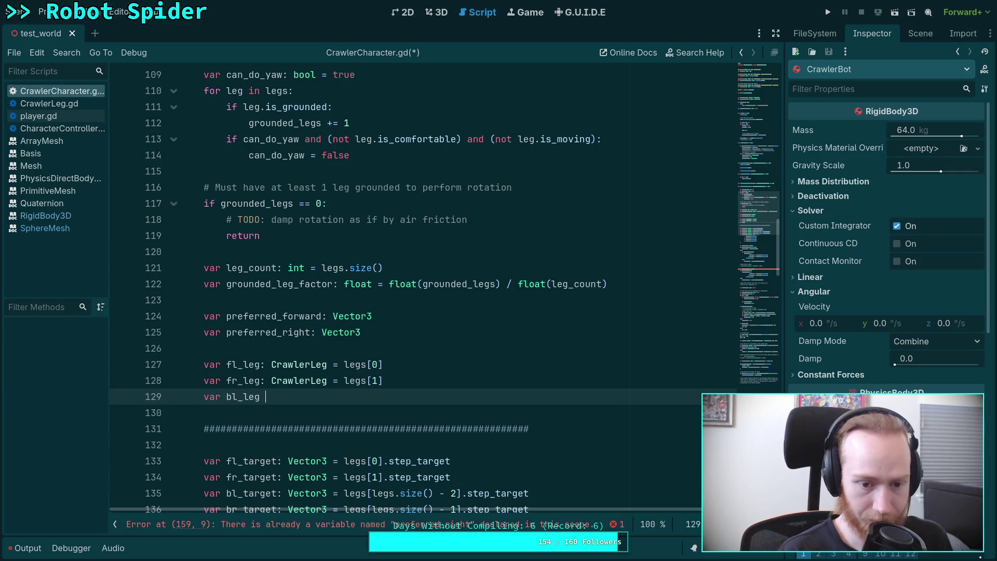
text(: Cr)
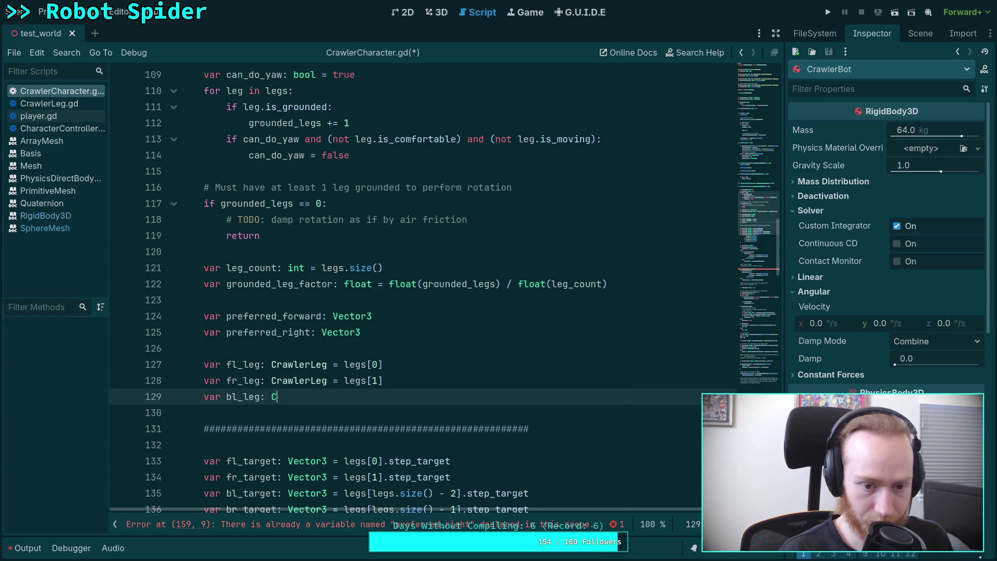
key(Down)
key(Return)
text(= lo)
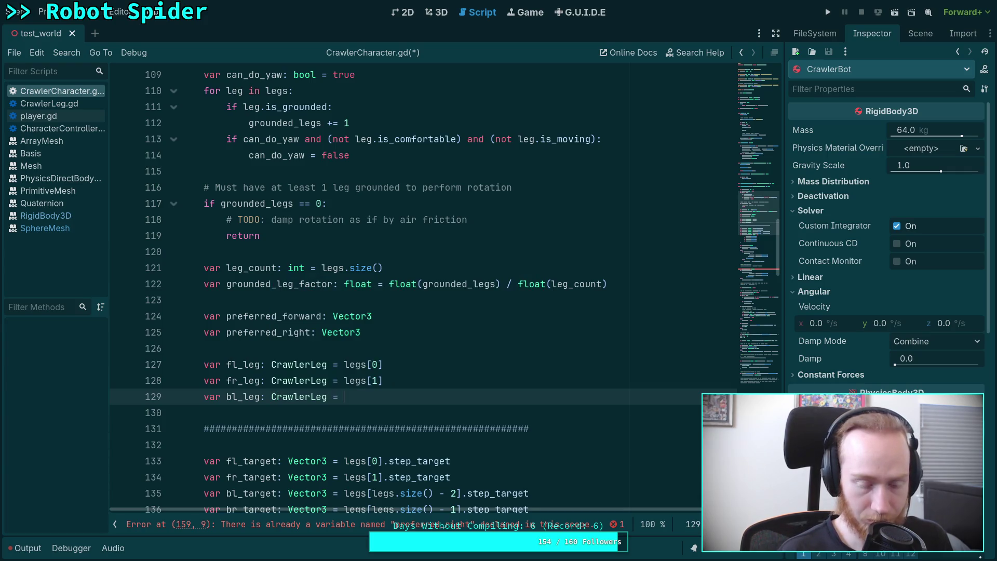
key(BackSpace)
text(egn)
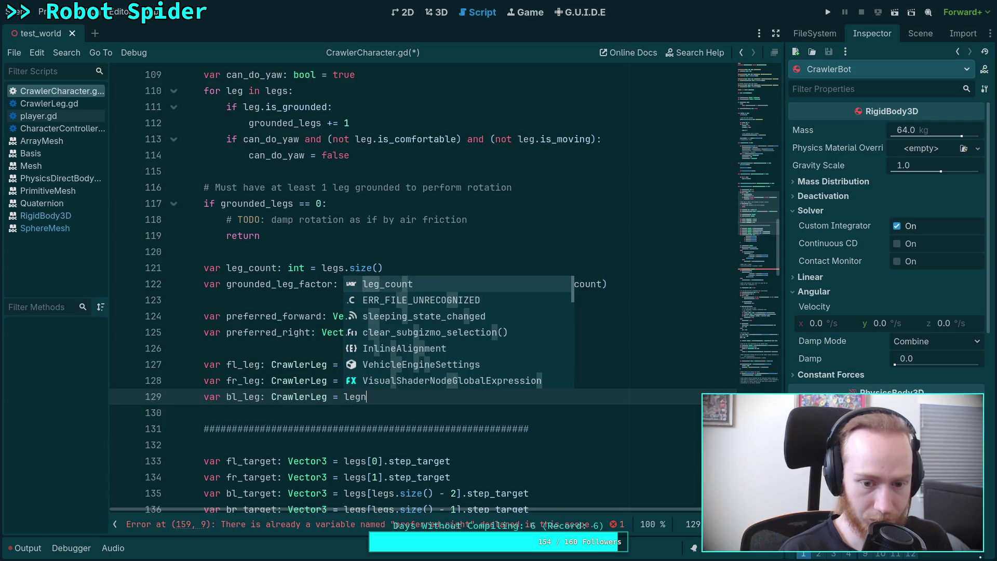
key(BackSpace)
text(s[)
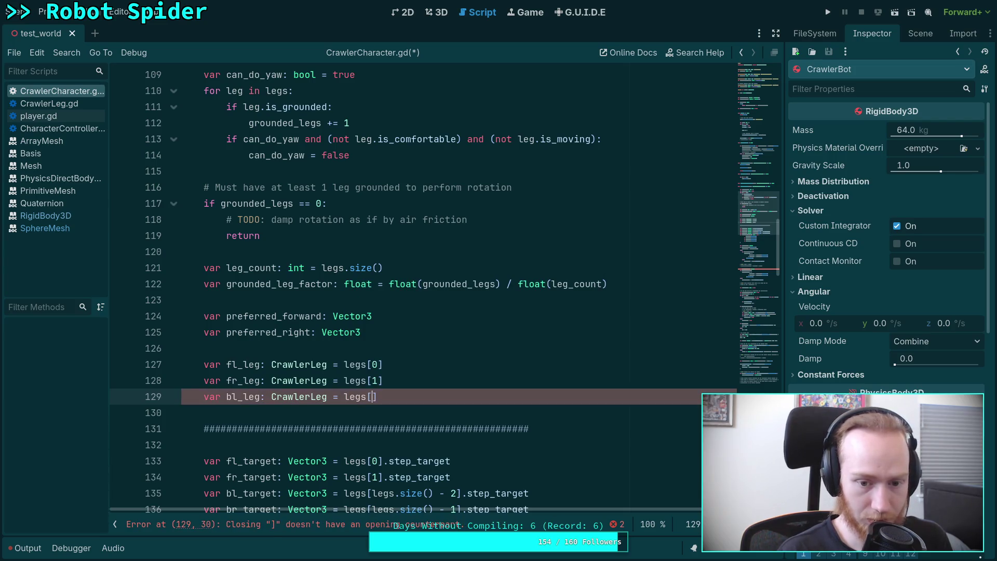
text(leg)
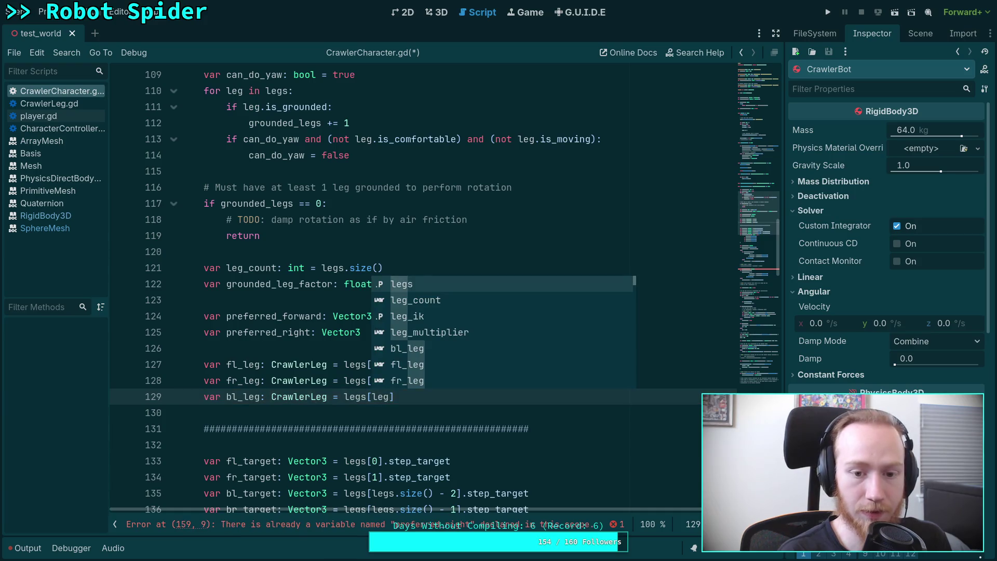
key(Down)
key(Return)
text(- 2)
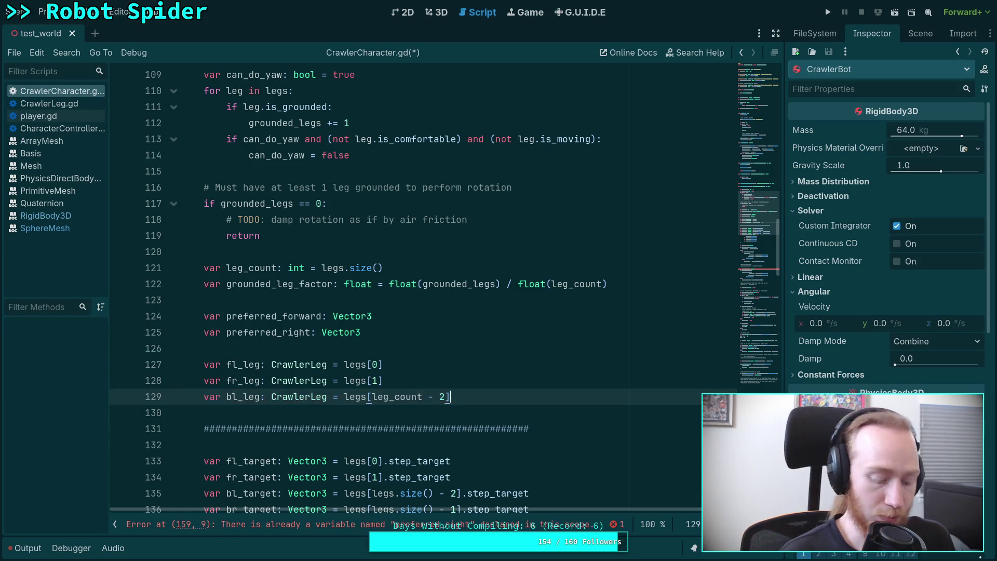
key(ctrl+shift+d)
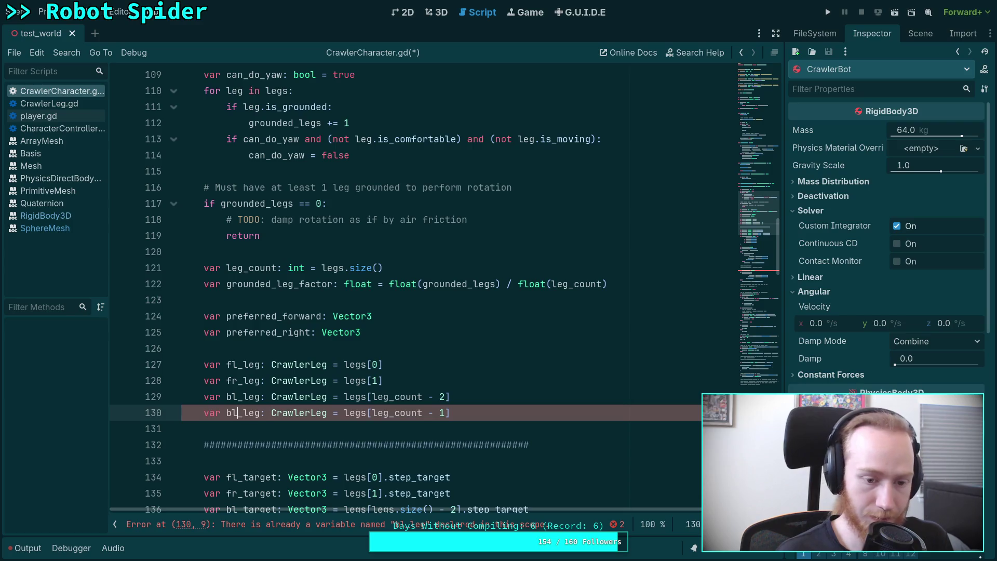
- Review the four leg declarations around lines 126–130, briefly adding and removing an empty line
scroll(447, 387, down, 1)
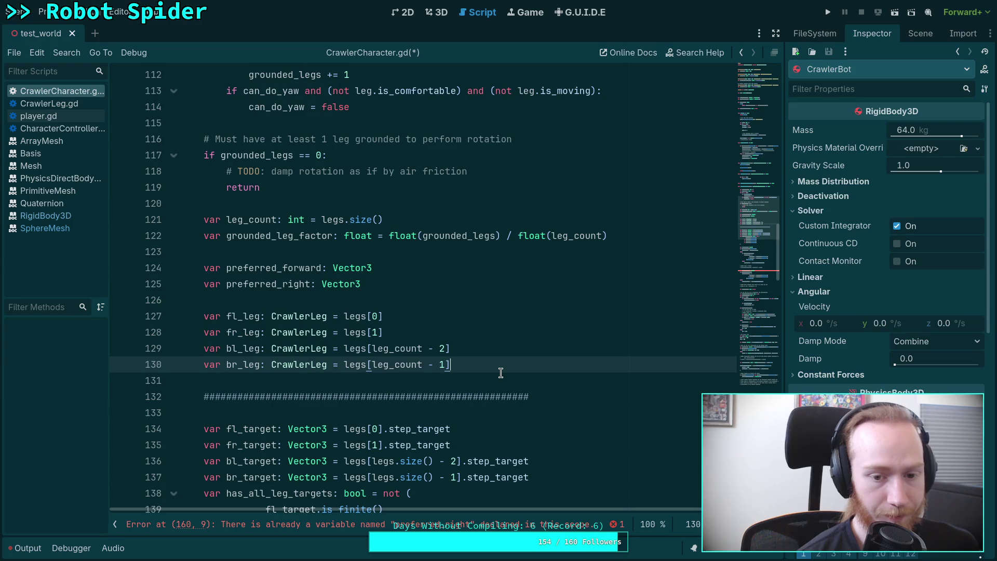
scroll(502, 369, up, 2)
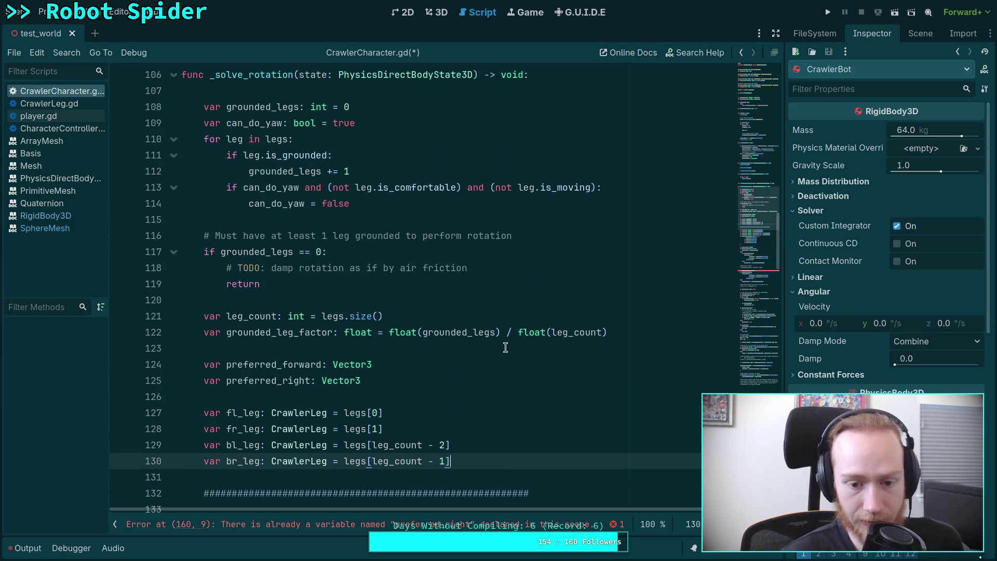
scroll(505, 349, down, 2)
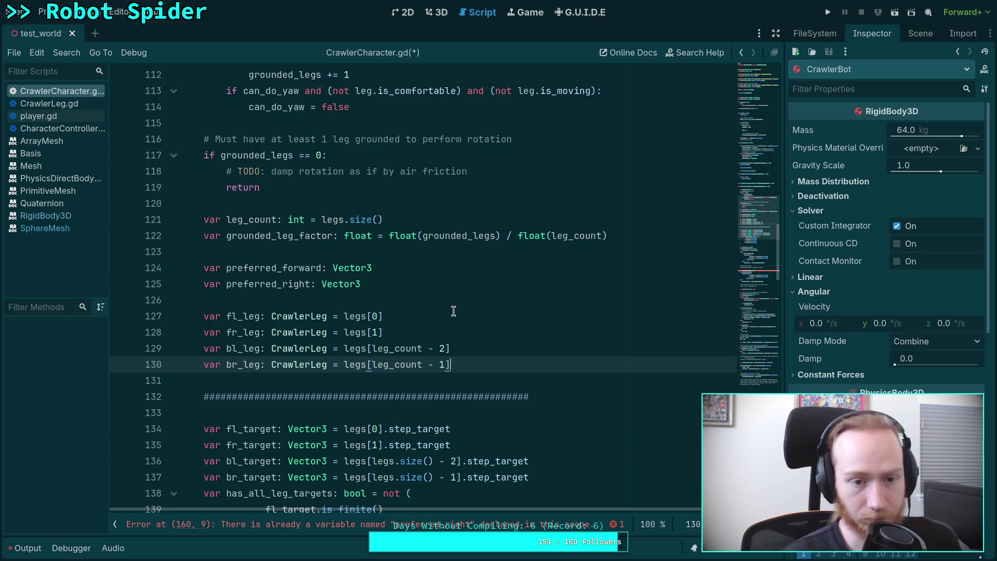
scroll(452, 311, up, 1)
click(383, 348)
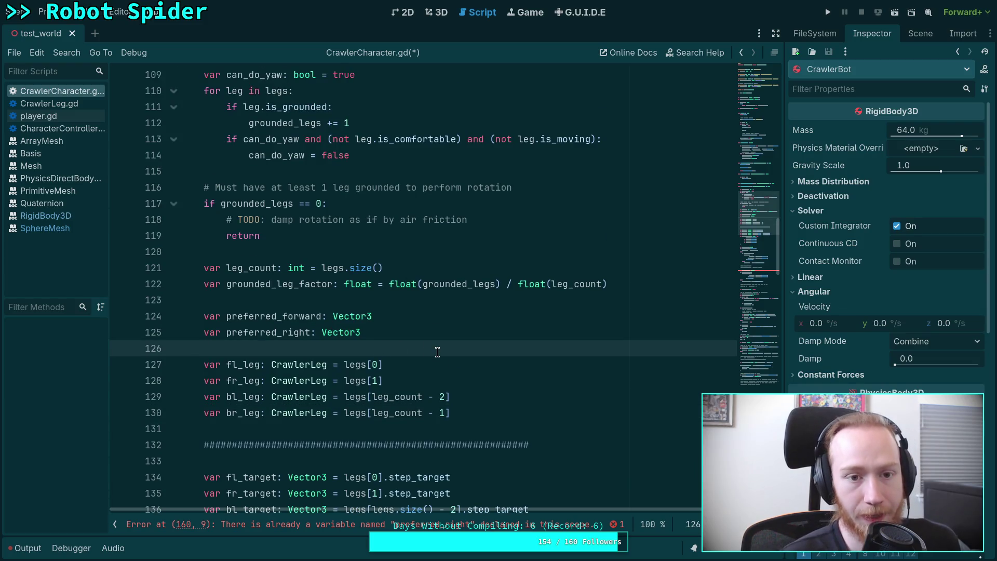
scroll(438, 352, up, 1)
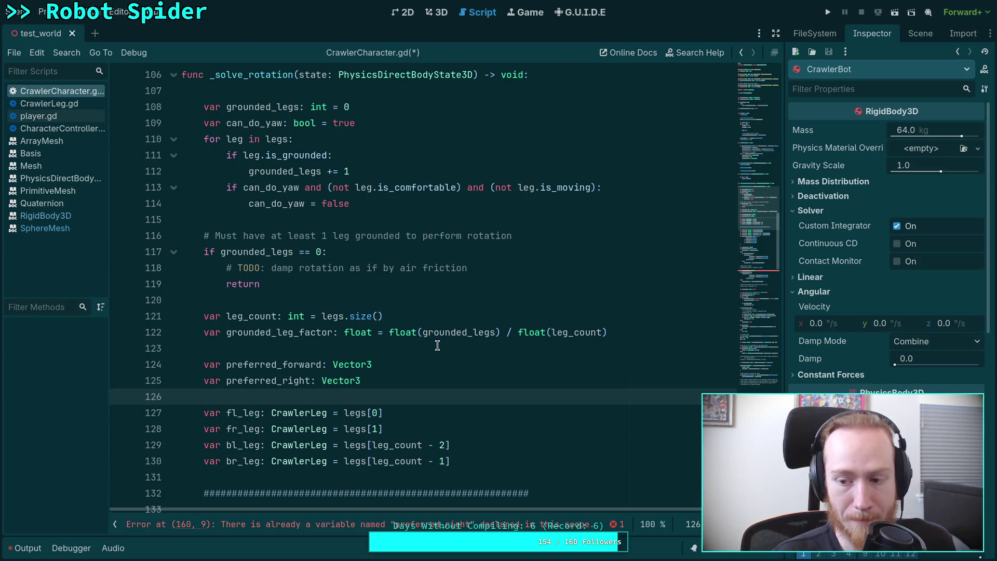
scroll(438, 345, down, 2)
click(506, 367)
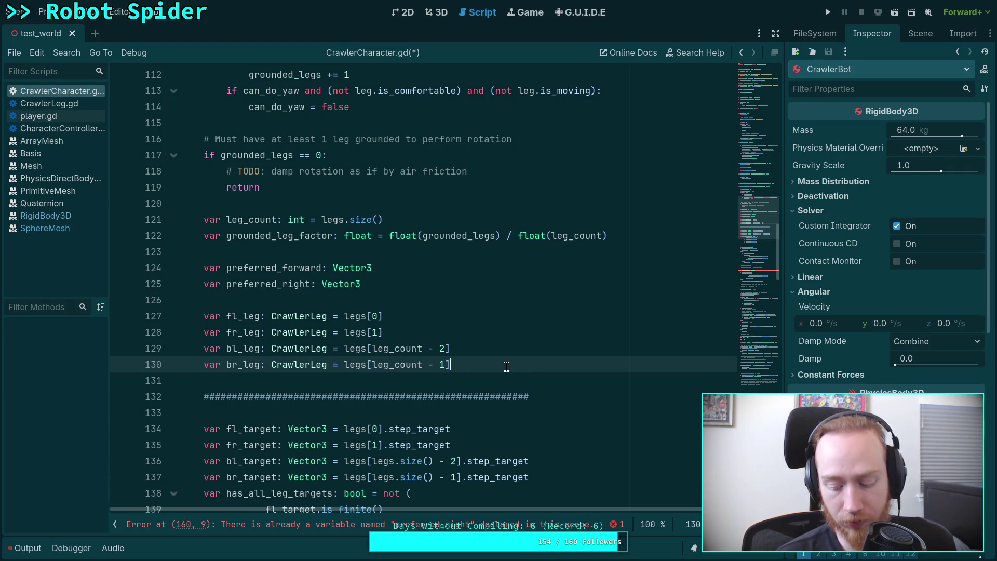
scroll(467, 353, up, 1)
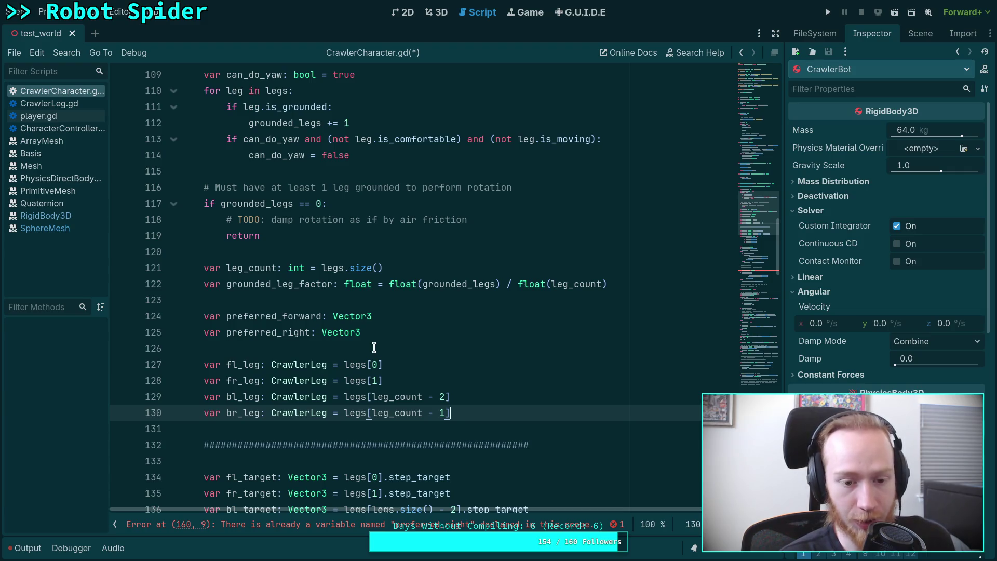
click(400, 348)
key(Return)
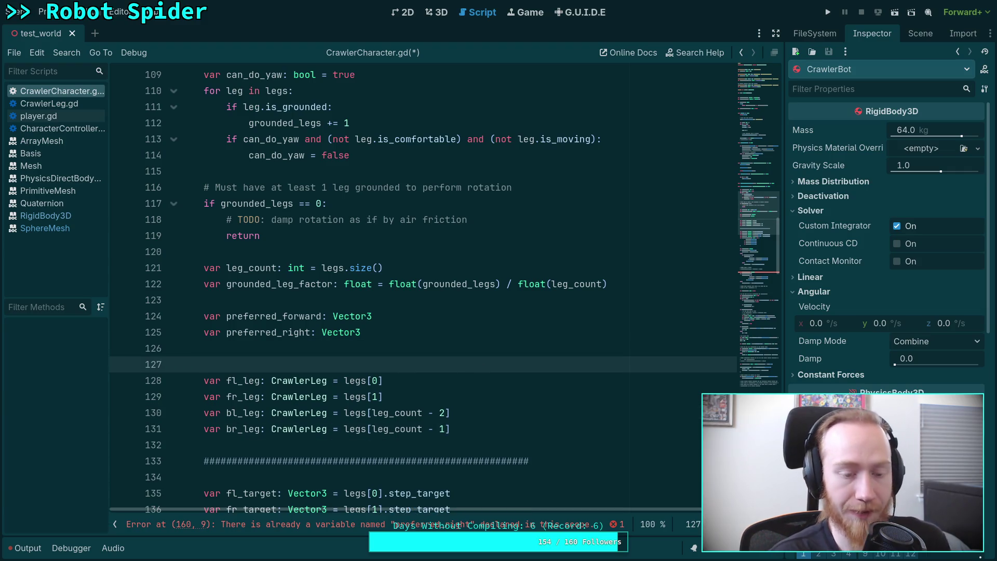
key(BackSpace)
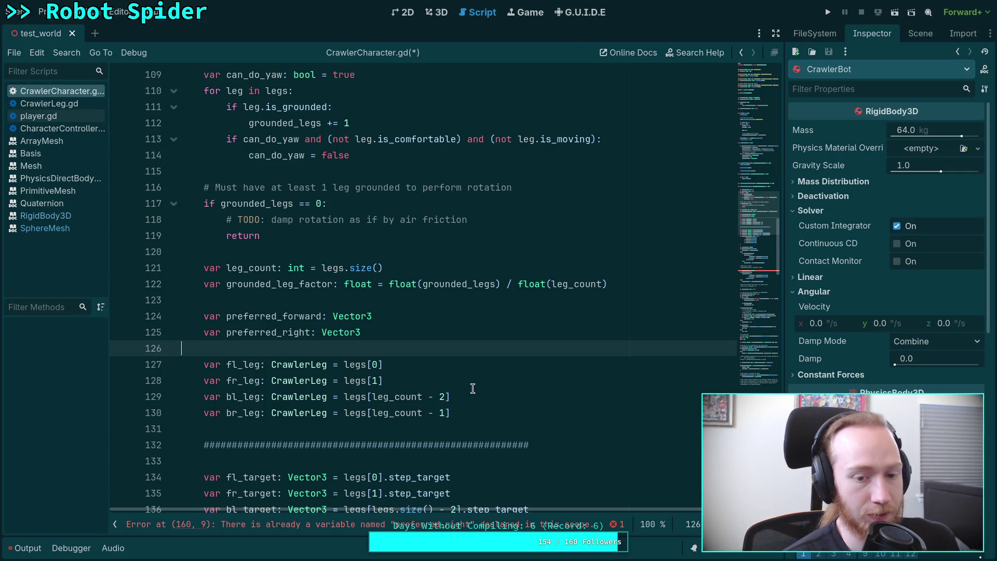
click(520, 415)
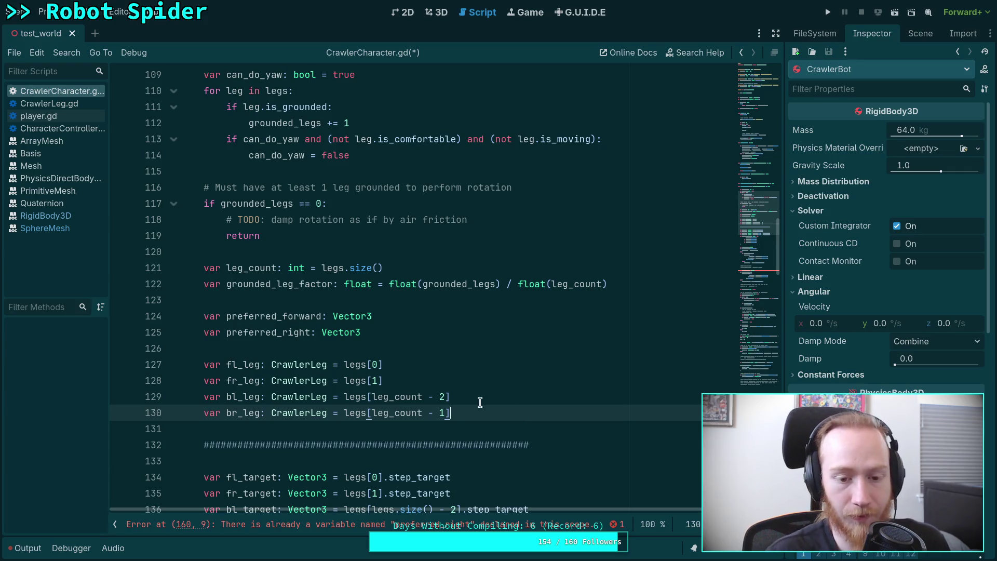
- Start a multi-line main_legs: Array[CrawlerLeg] = [ ] declaration above the leg variables
click(374, 347)
key(Return)
text(var )
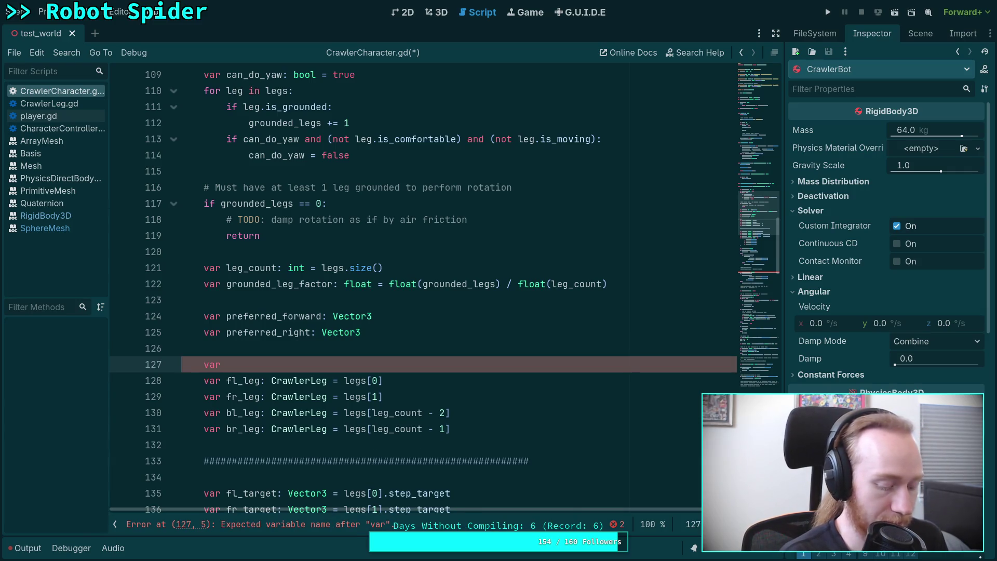
text(main_legs: )
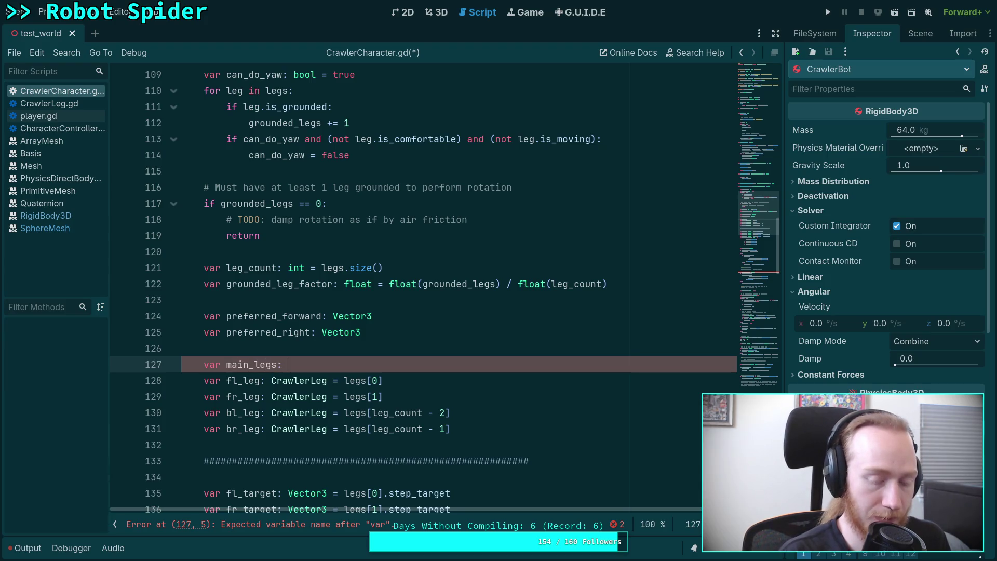
text(Array[)
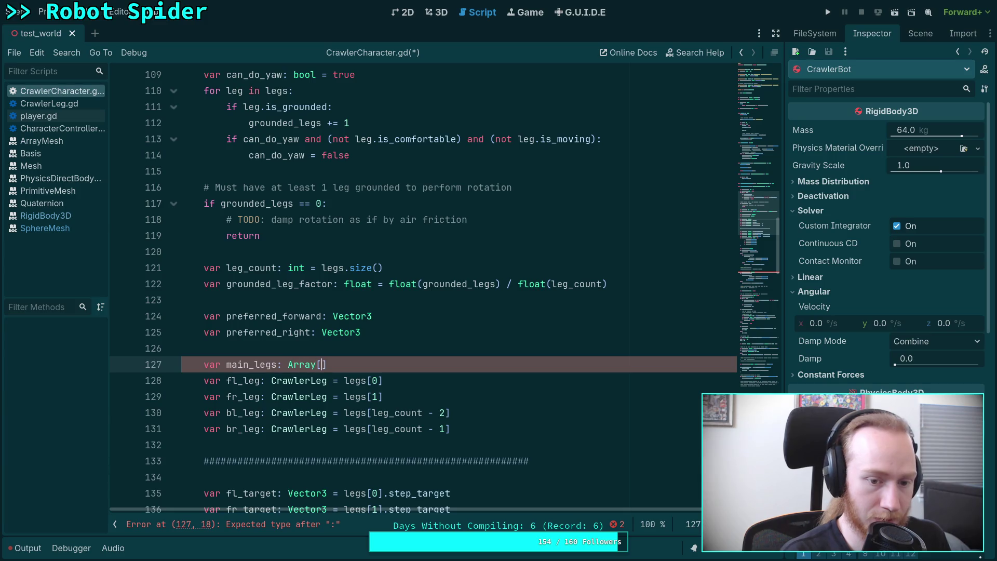
text(Crawler)
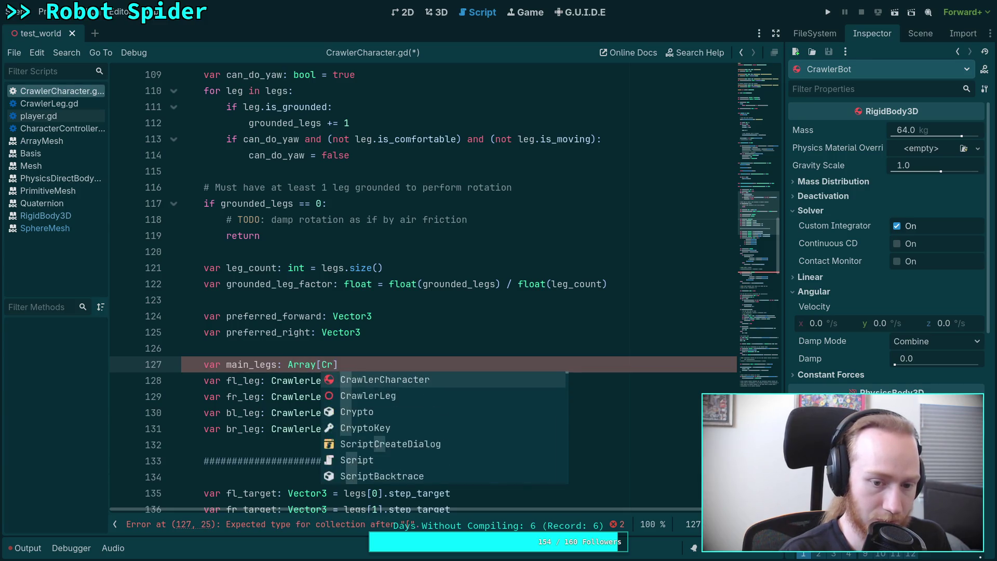
key(Down)
key(Return)
key(Right)
text(= [)
key(Return)
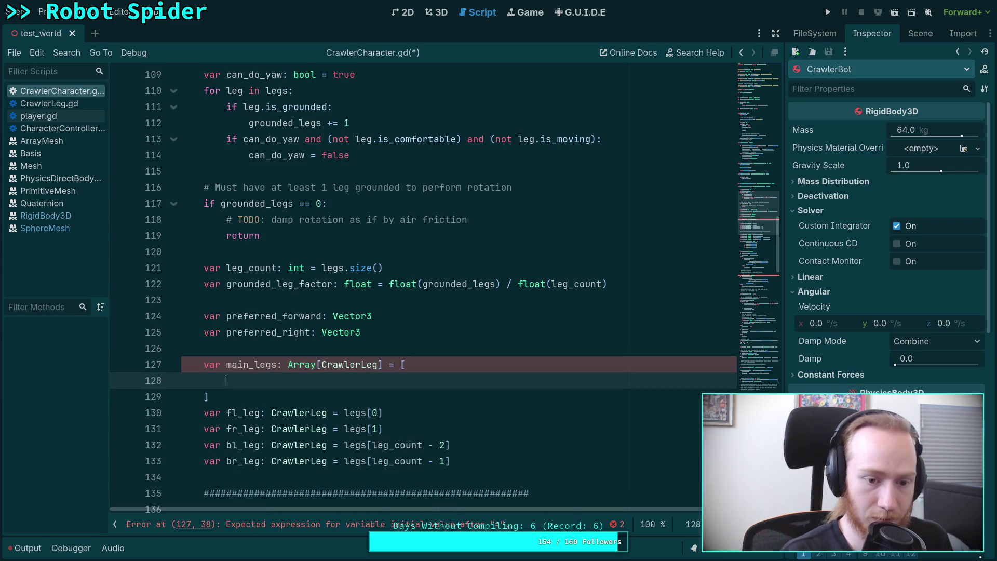
- Move legs[0] and legs[1] from the fl_leg and fr_leg lines into main_legs
drag(340, 413, 419, 412)
key(ctrl+x)
click(416, 379)
key(ctrl+v)
text(,)
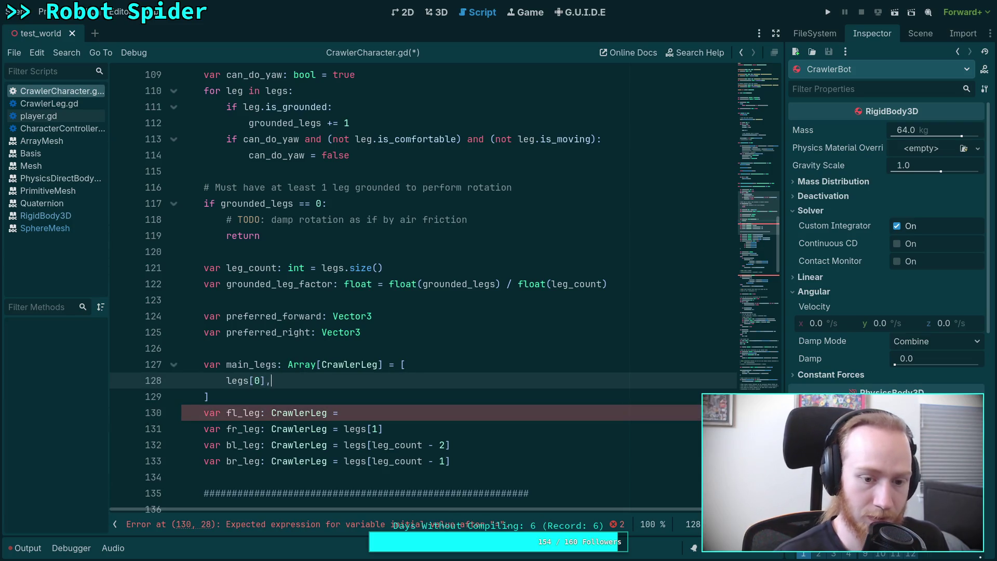
drag(343, 428, 384, 429)
key(ctrl+x)
click(343, 378)
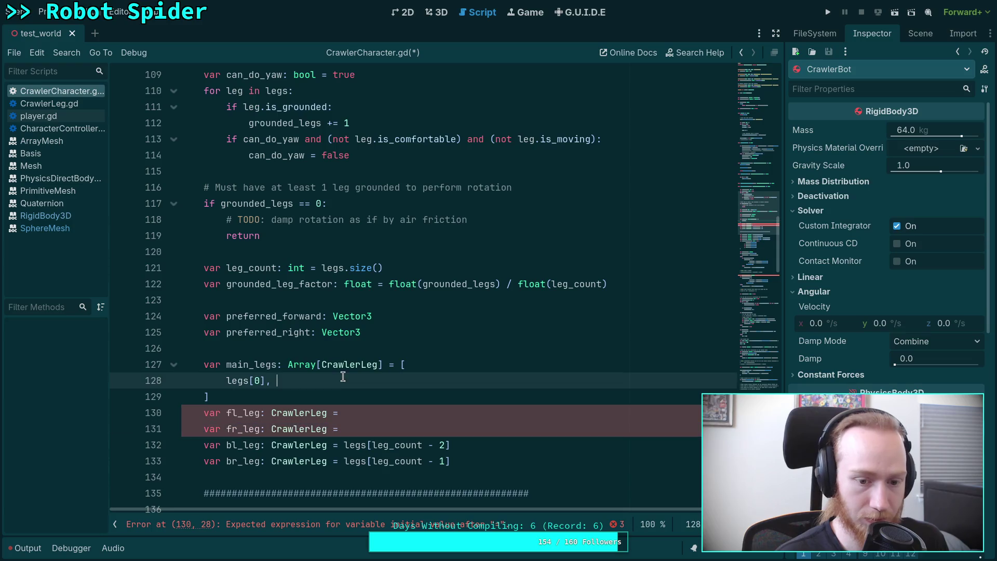
key(ctrl+v)
text(,)
- Move legs[leg_count - 2] and legs[leg_count - 1] from the bl_leg and br_leg lines into main_legs
drag(343, 445, 450, 446)
key(ctrl+x)
click(378, 380)
key(ctrl+v)
text(,)
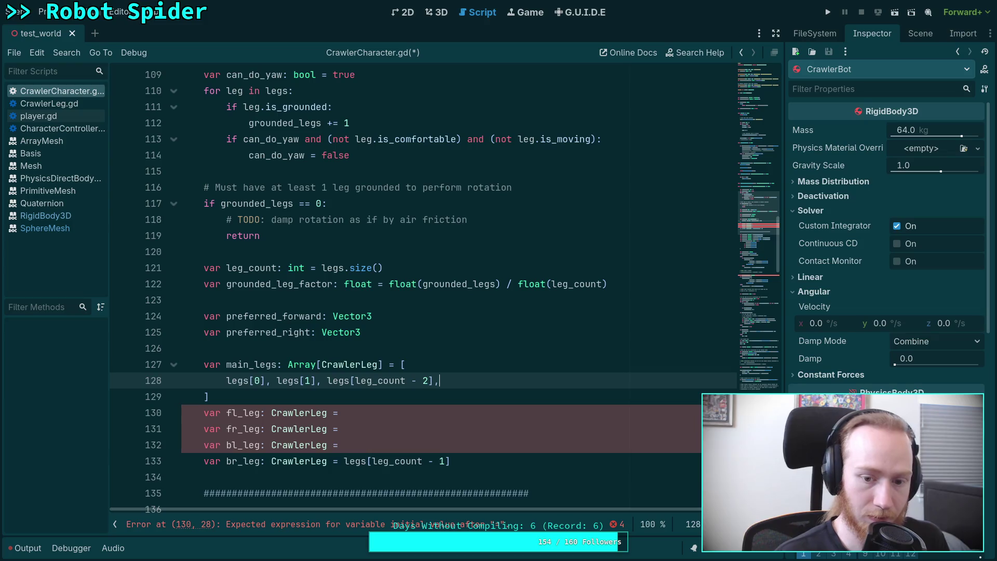
drag(345, 461, 452, 460)
key(ctrl+x)
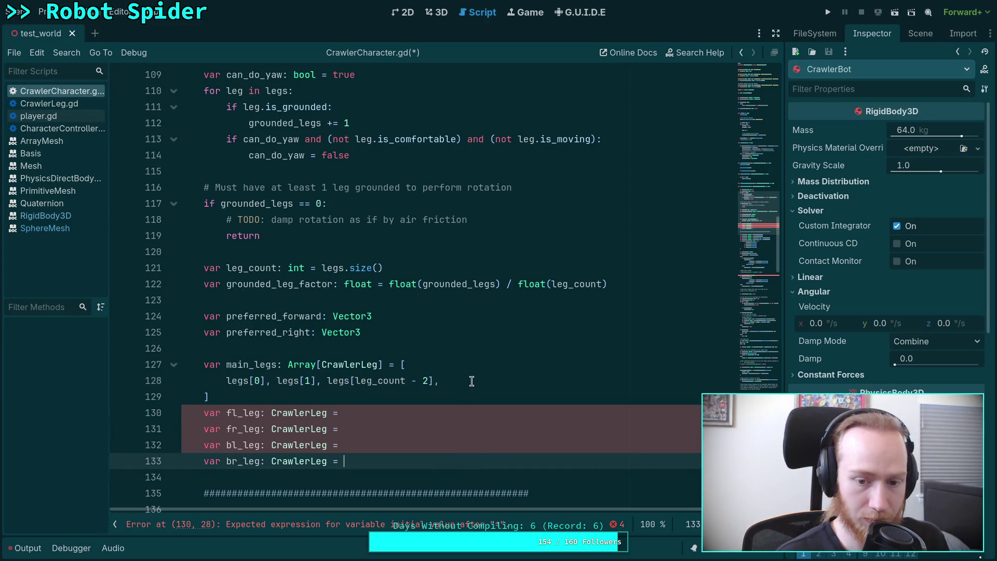
click(472, 381)
key(ctrl+v)
- Wrap the last two main_legs entries onto a second line and select the old leg declarations
click(327, 380)
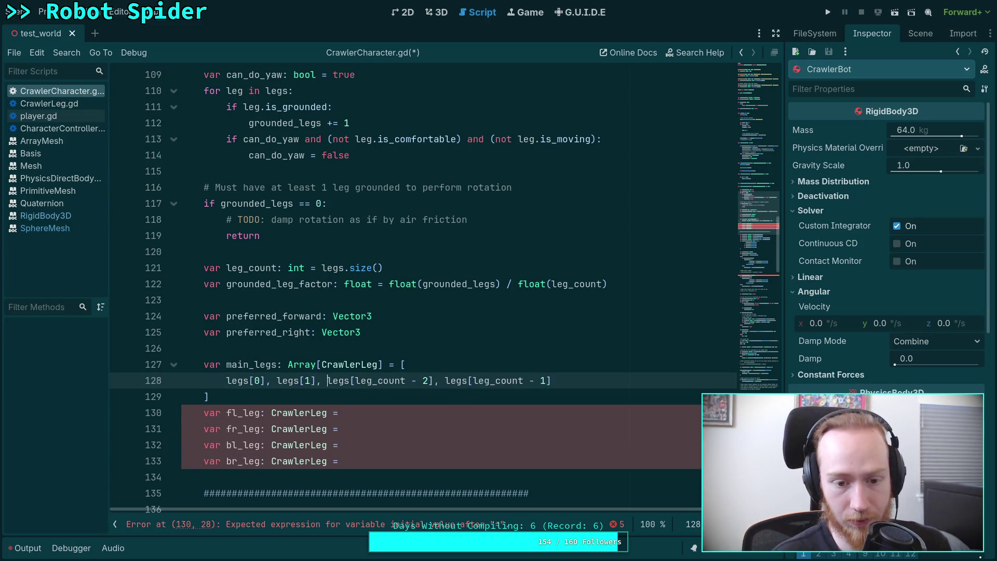
key(Return)
click(461, 397)
scroll(476, 403, down, 1)
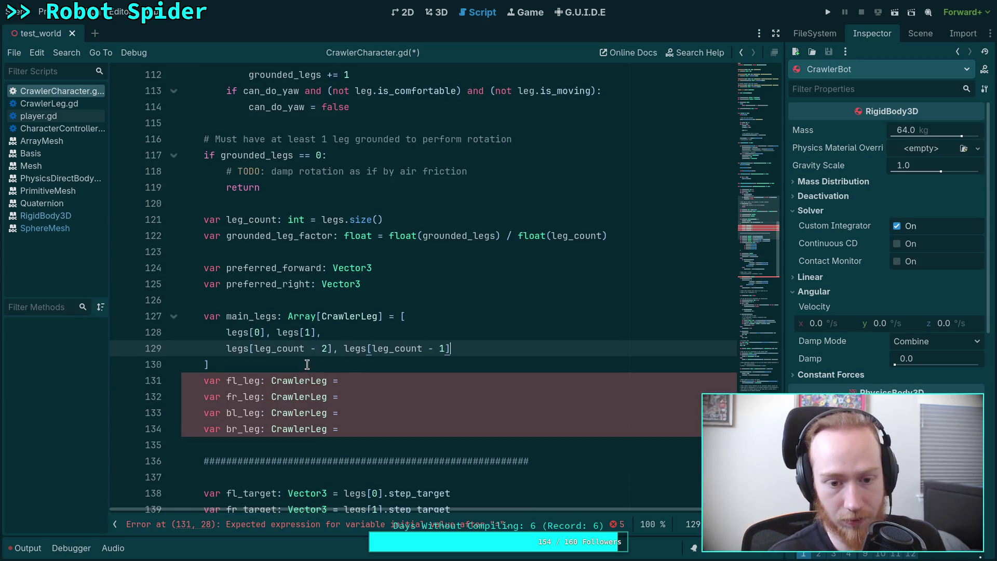
drag(380, 431, 363, 367)
- Delete the four separate leg declarations, leaving a blank line after main_legs
key(BackSpace)
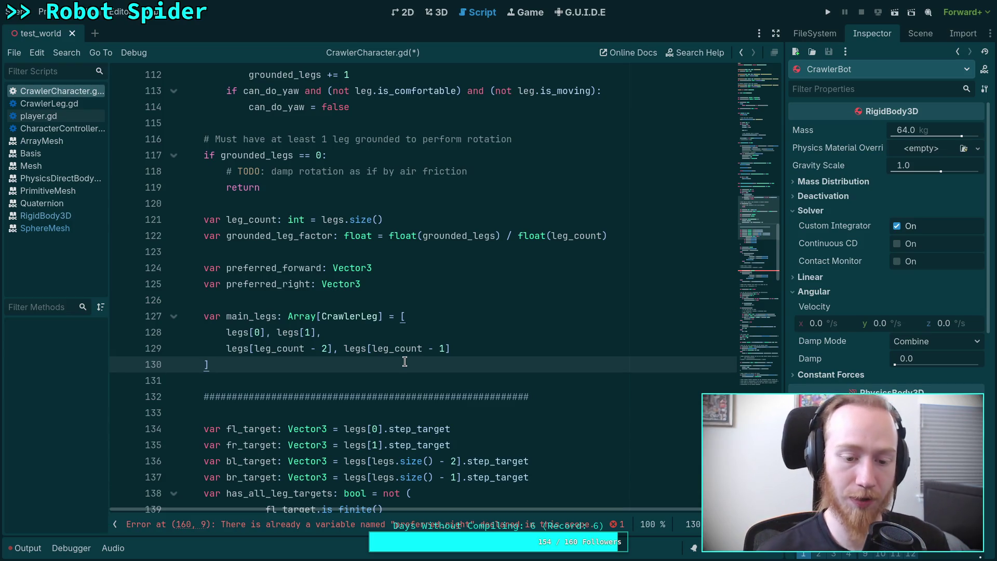
key(Return)
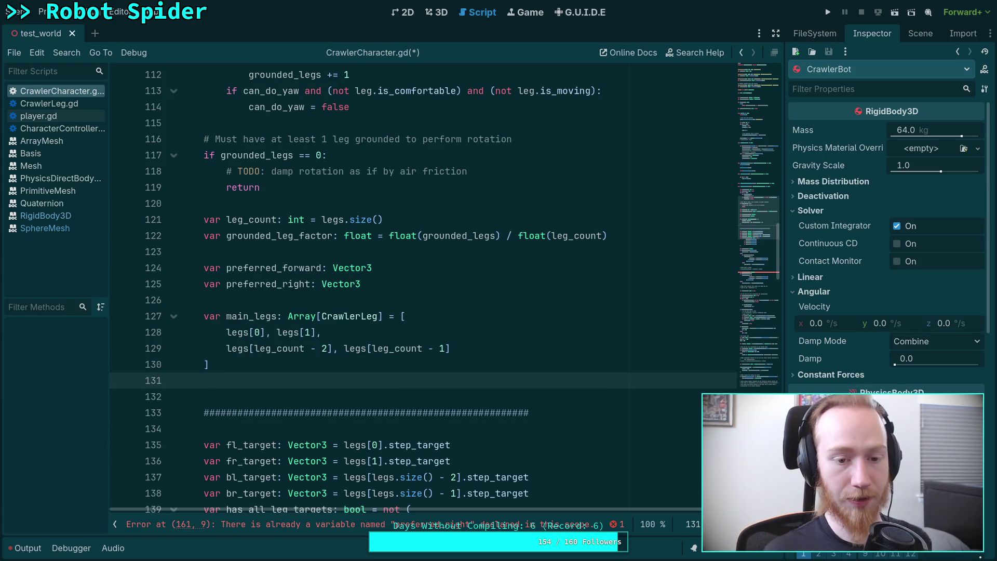
scroll(437, 332, down, 1)
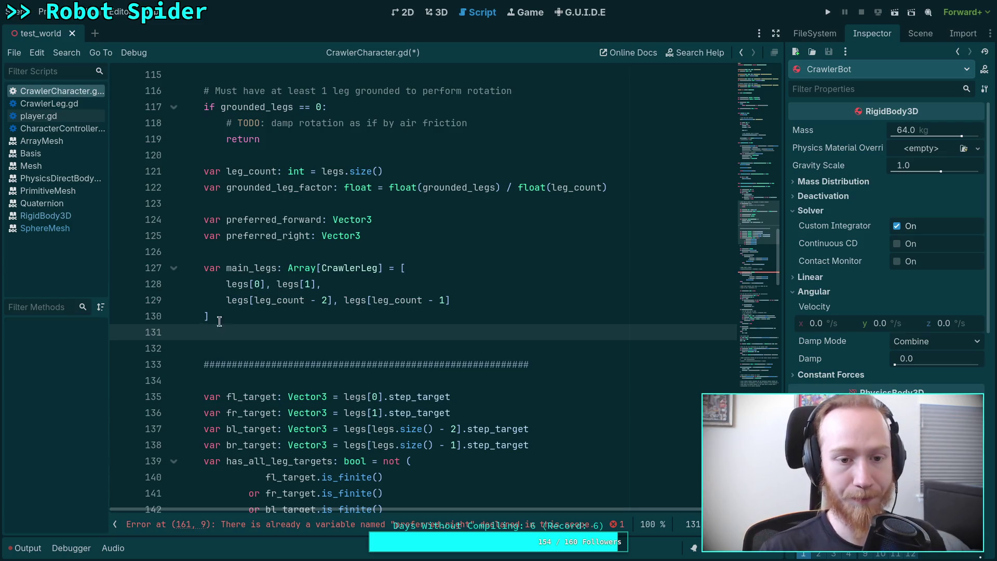
click(468, 214)
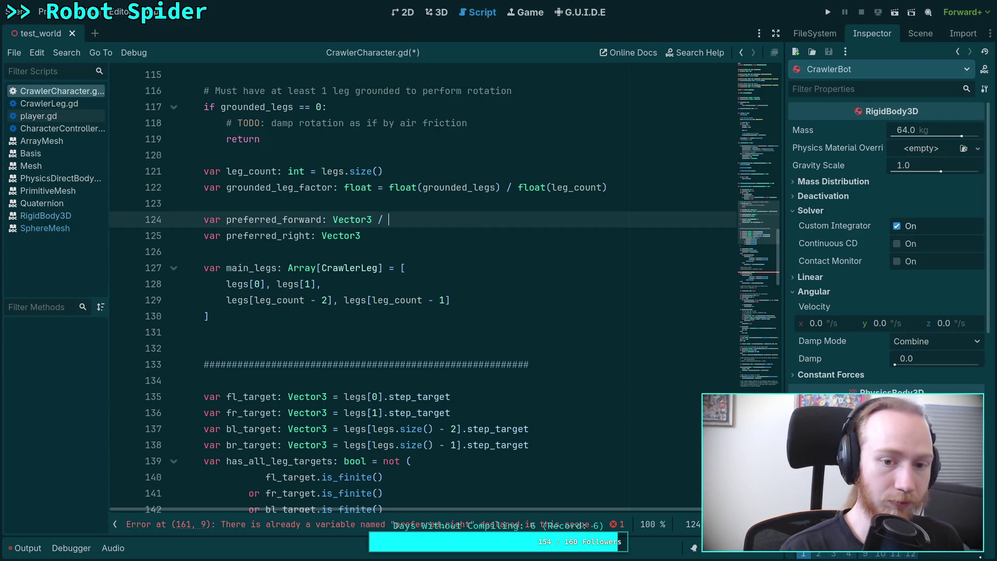
- Default preferred_forward to Vector3.INF and open blank lines below the main_legs array
text(= )
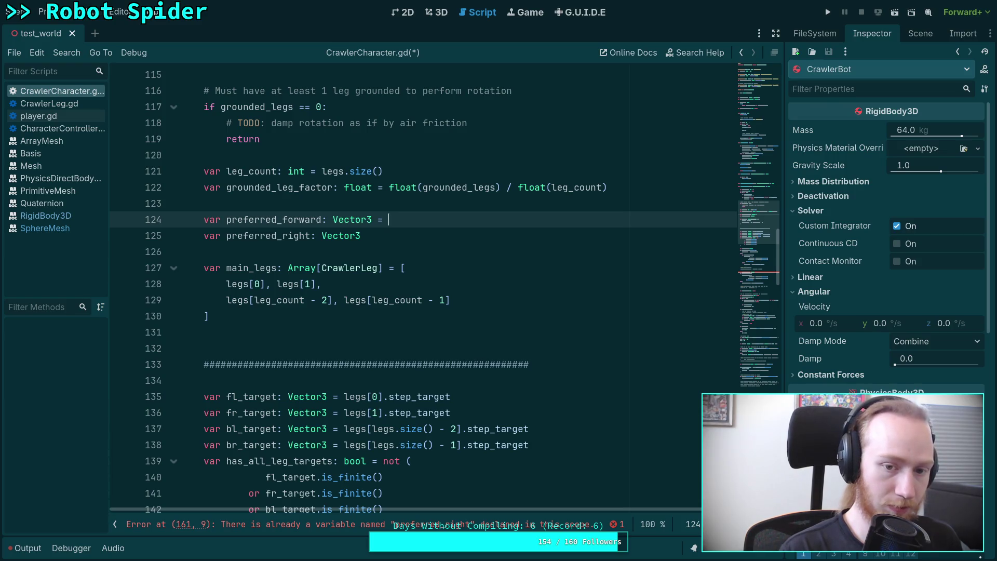
text(Vector3.INF)
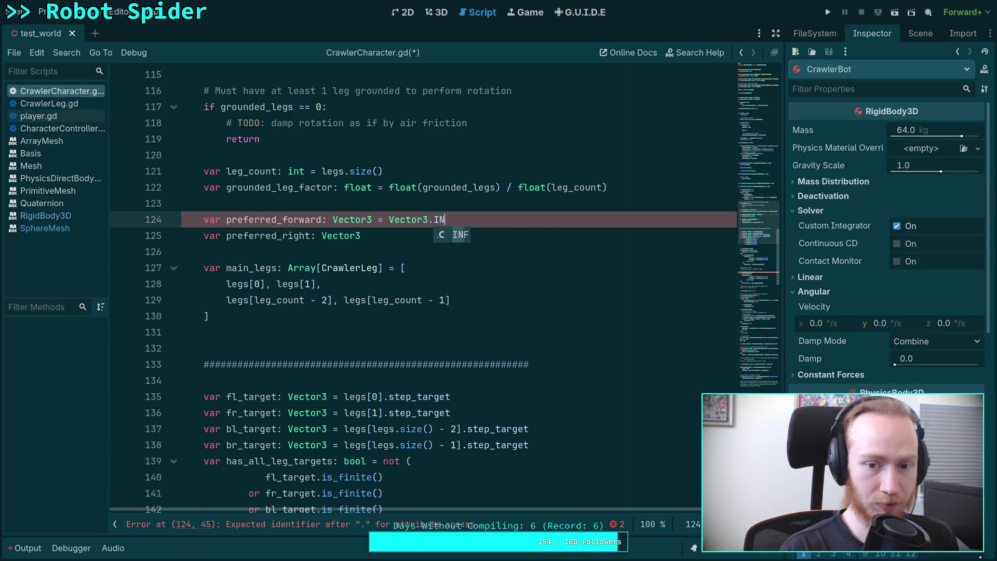
click(277, 317)
click(287, 329)
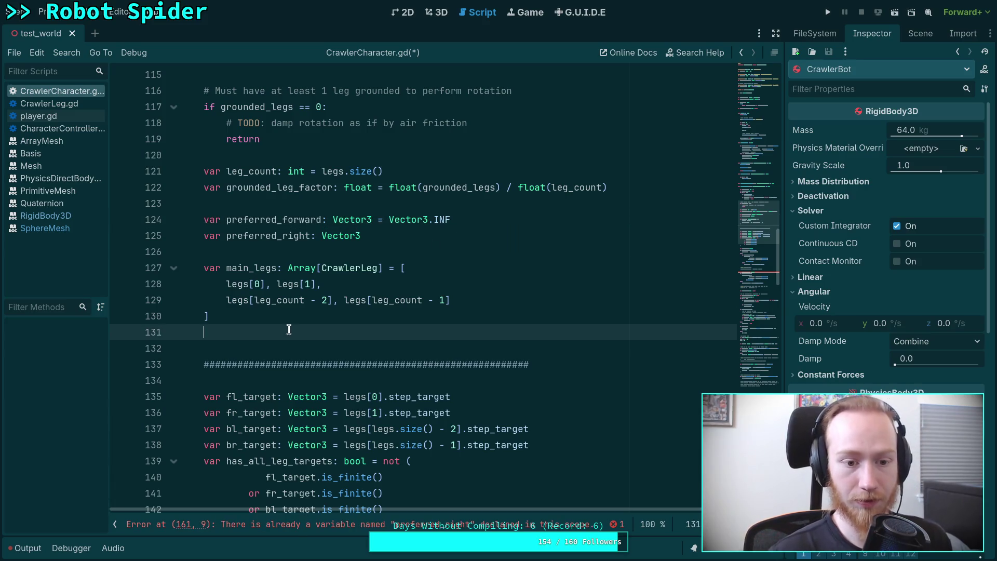
key(Return)
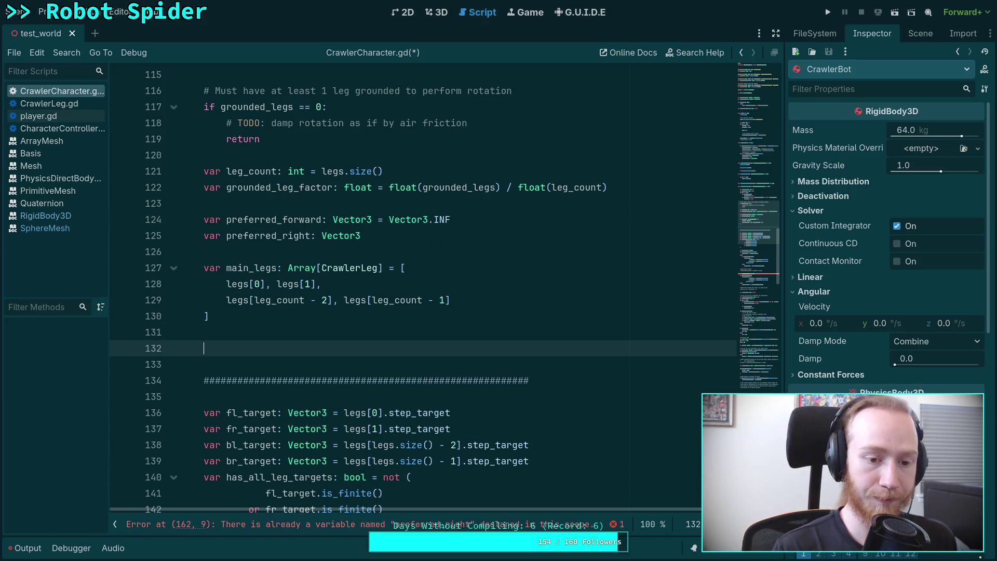
click(204, 332)
- Declare var ground_points: PackedVector3Array below main_legs
text(var )
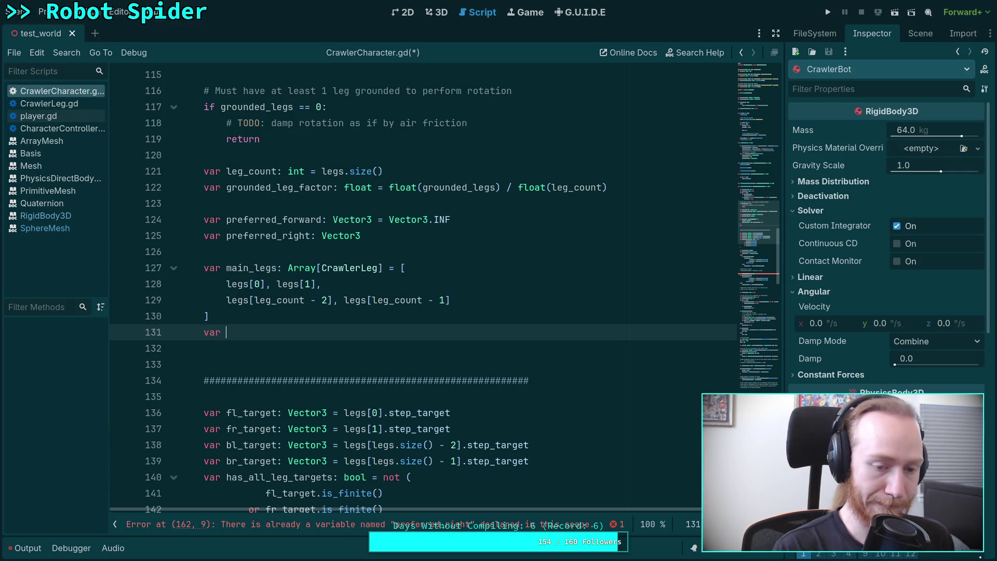
text(cont)
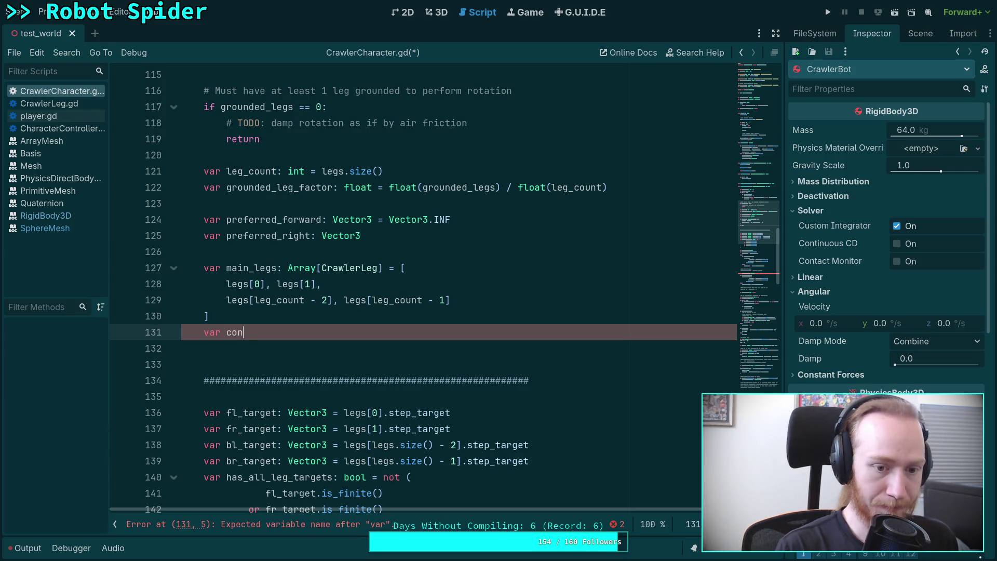
key(BackSpace)
key(BackSpace)
key(BackSpace)
text(gr)
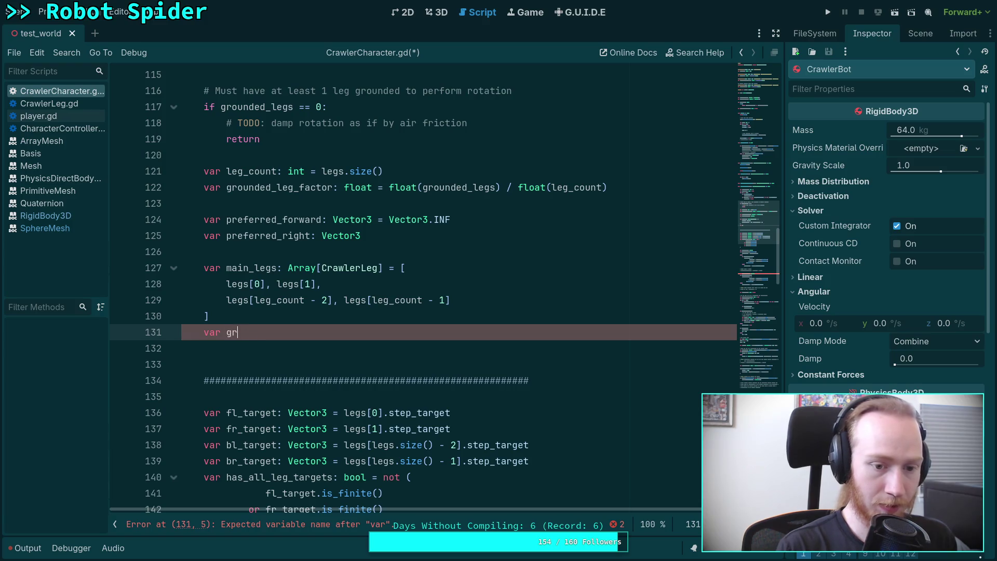
text(ound_points: Array)
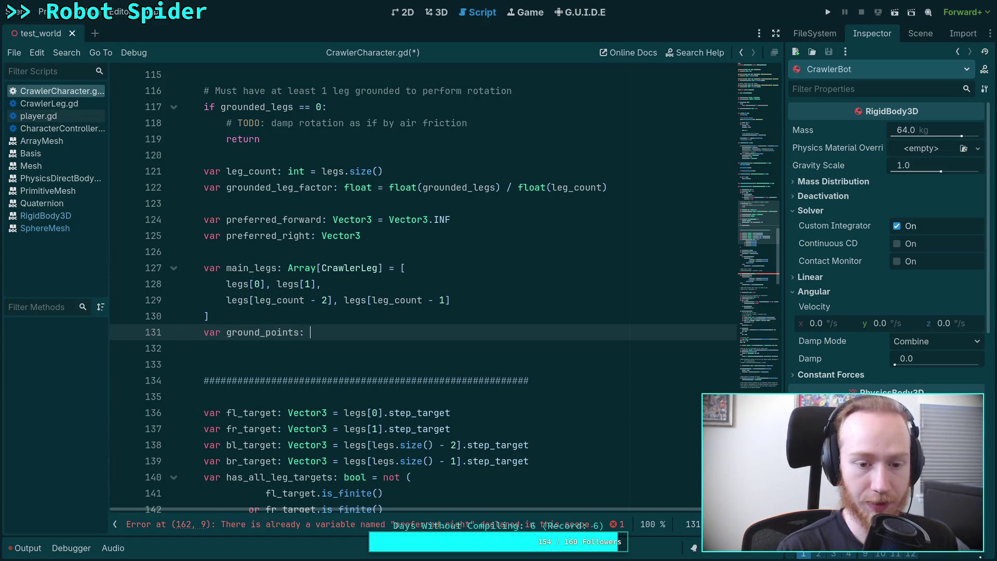
key(BackSpace)
key(BackSpace)
key(BackSpace)
text(PackdeV)
key(BackSpace)
key(BackSpace)
key(BackSpace)
text(edVect)
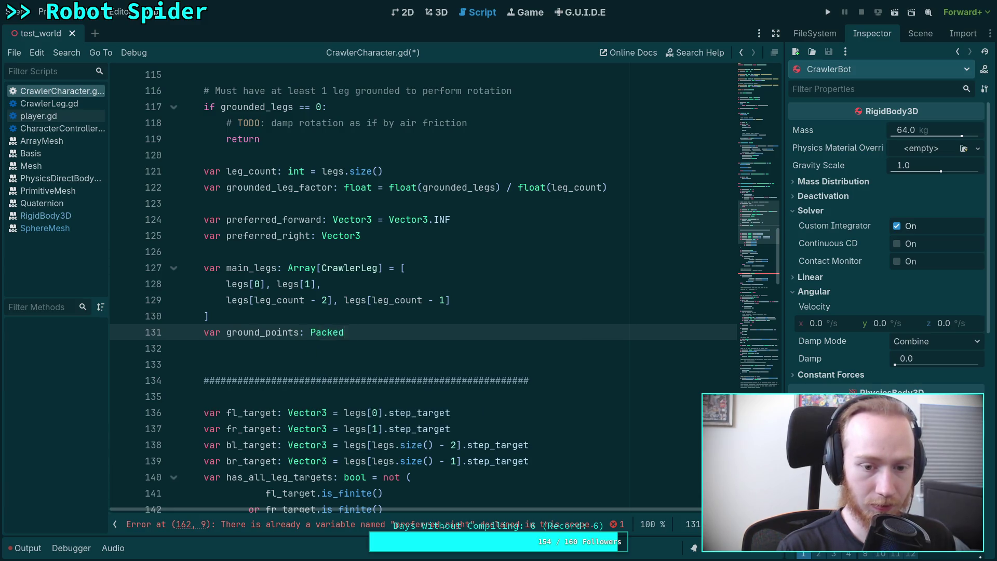
key(Down)
key(Return)
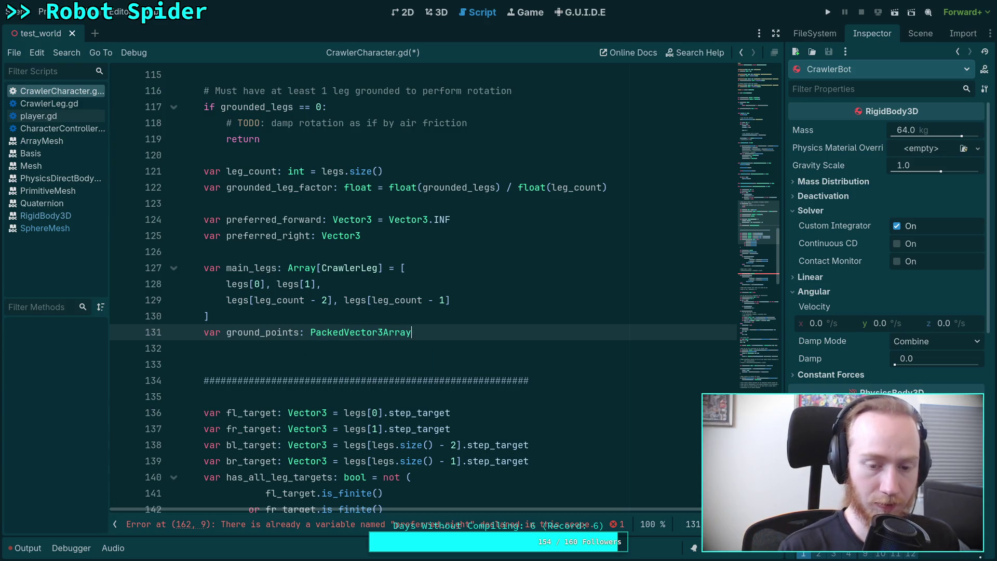
- Add ground_points.resize(4) on the next line, followed by a blank line
key(Return)
text(ground_poi)
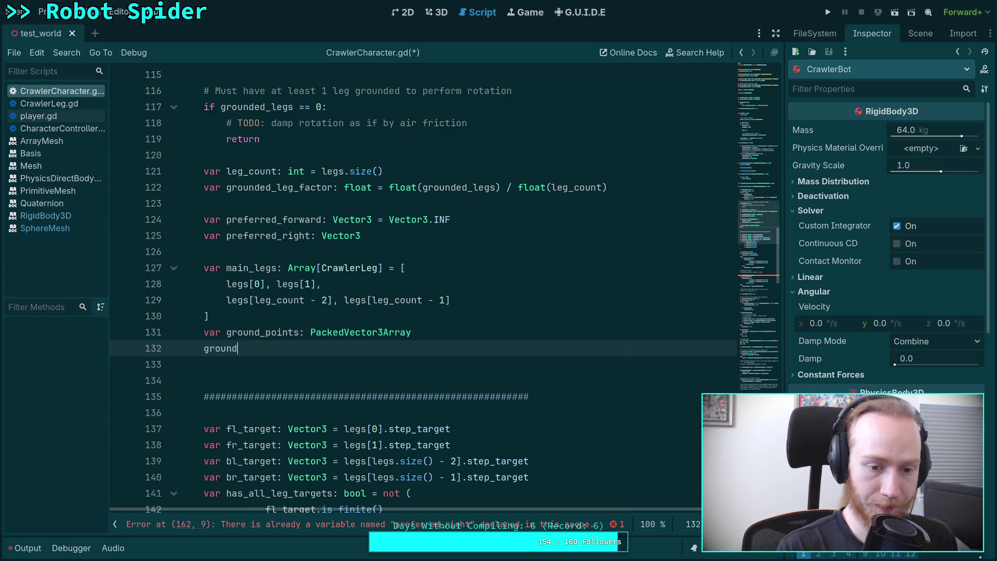
key(Return)
text(.resize(4))
key(Return)
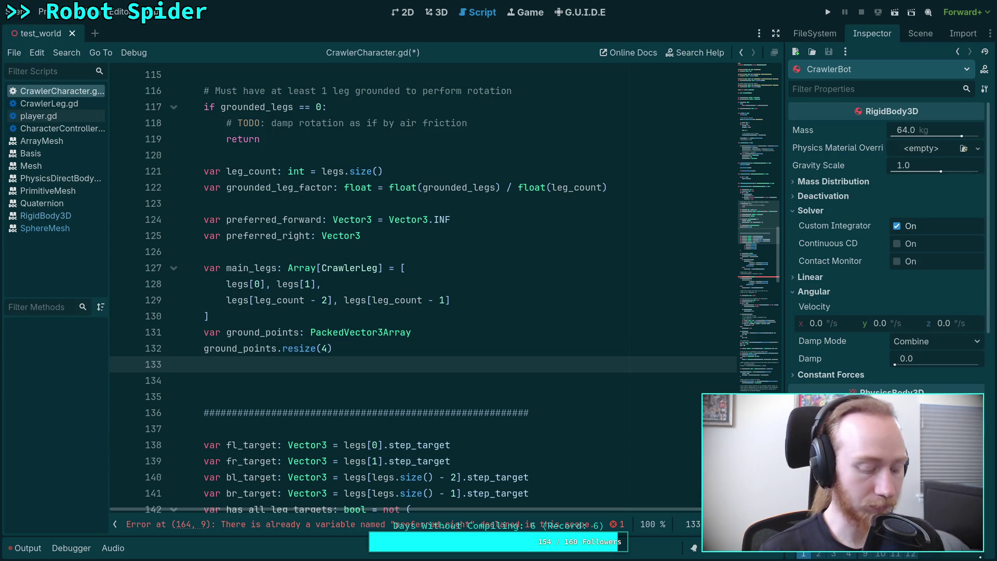
- Write a for i in range(4) loop whose body sets var leg: CrawlerLeg = main_legs[i]
key(Return)
text(for )
text(i in rang)
text(e()
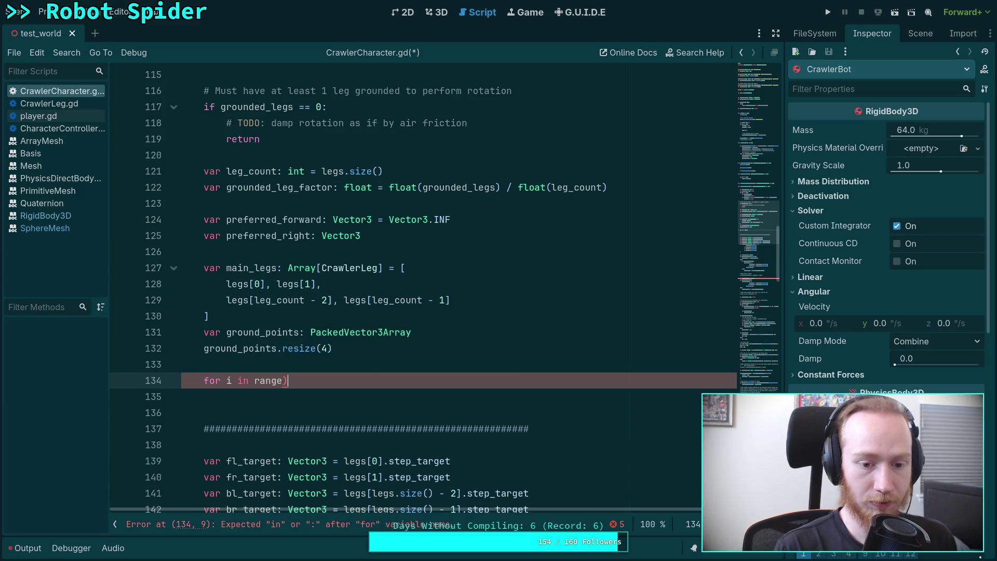
text(4))
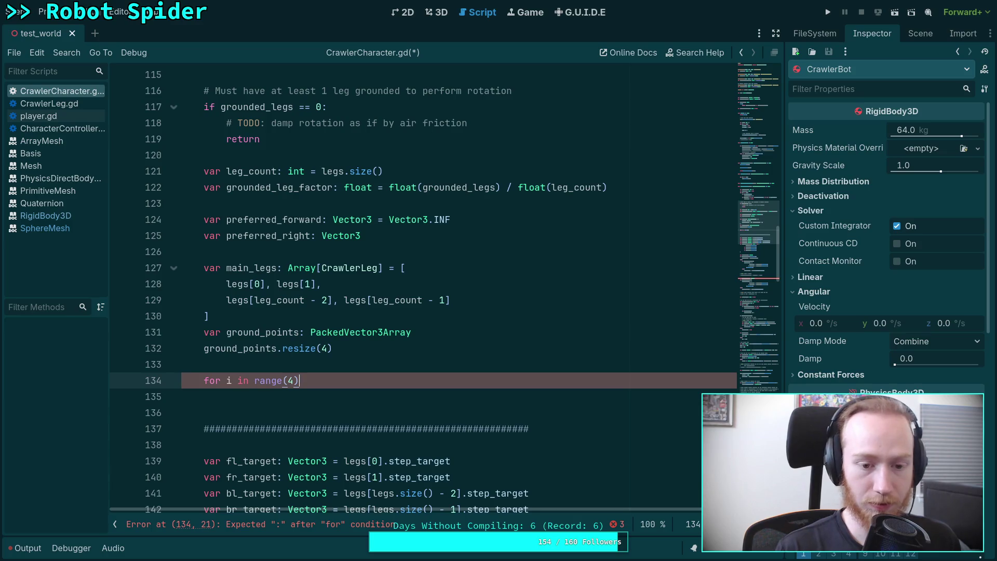
text(:)
key(Return)
text(var leg: )
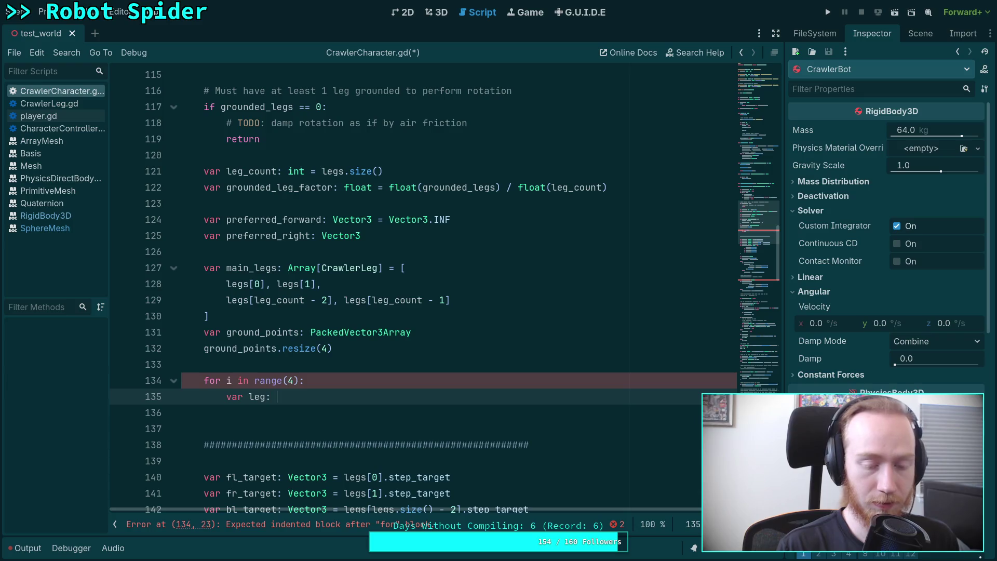
text(Craw)
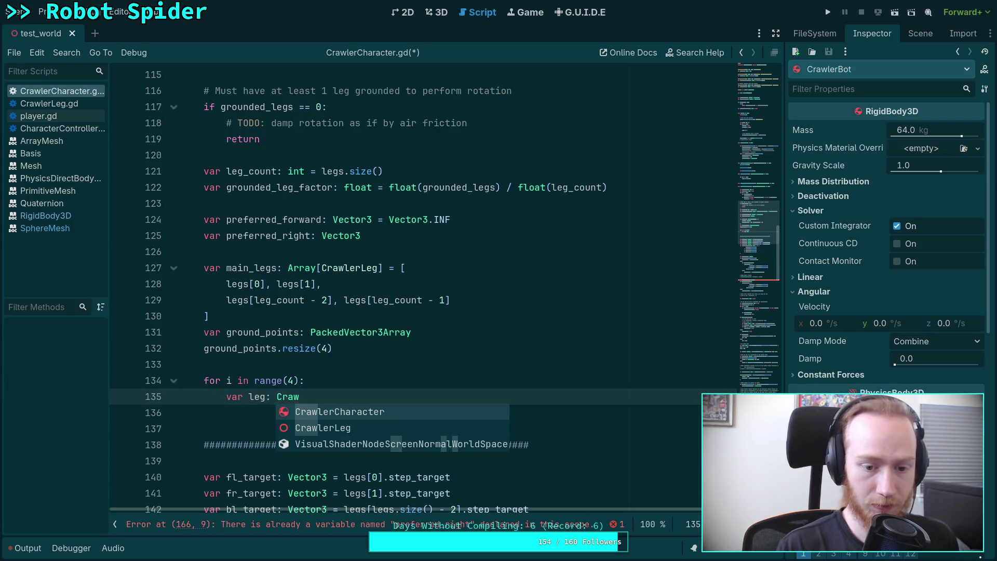
key(Down)
key(Return)
text(= ma)
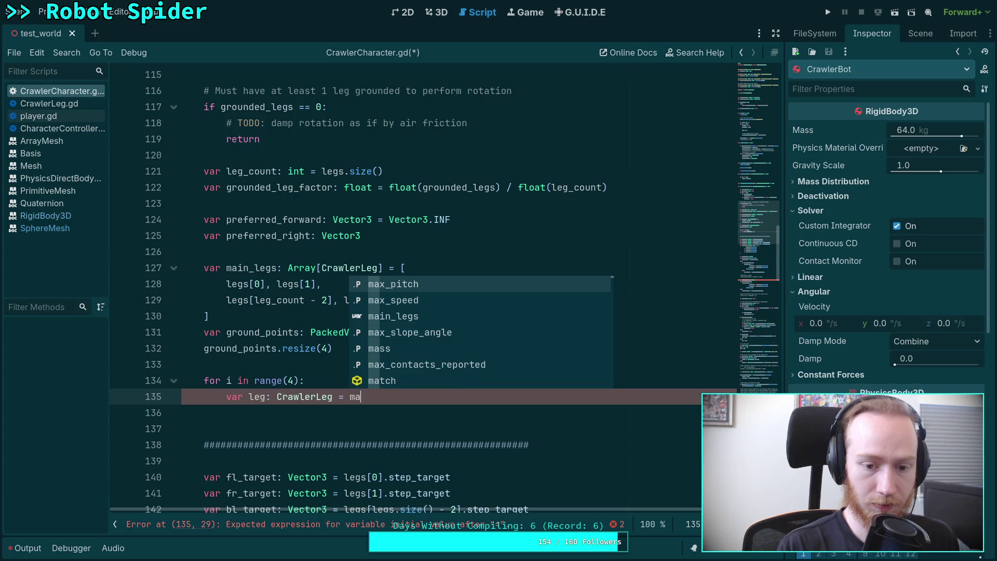
key(Down)
key(Down)
key(Return)
text([i])
key(Return)
- Declare var using_rest_point: bool = false on a new line above the loop
key(Up)
key(Up)
key(Up)
key(Return)
text(var )
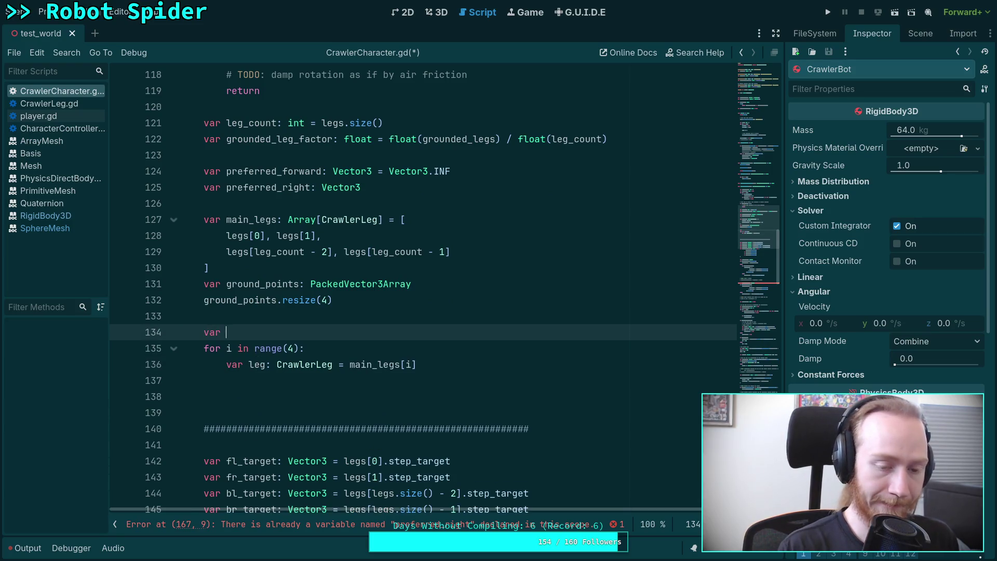
text(using_)
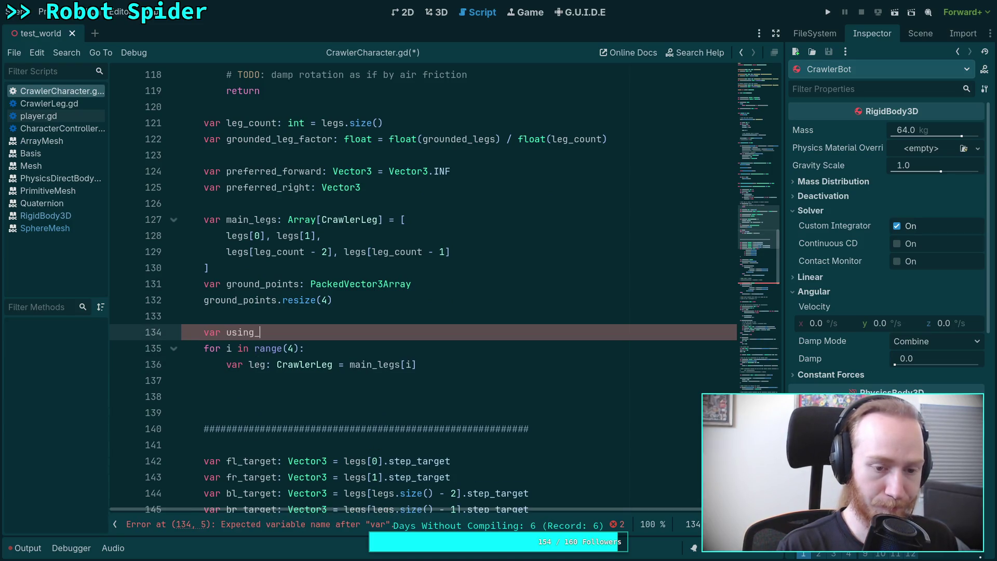
text(rest_point: bool )
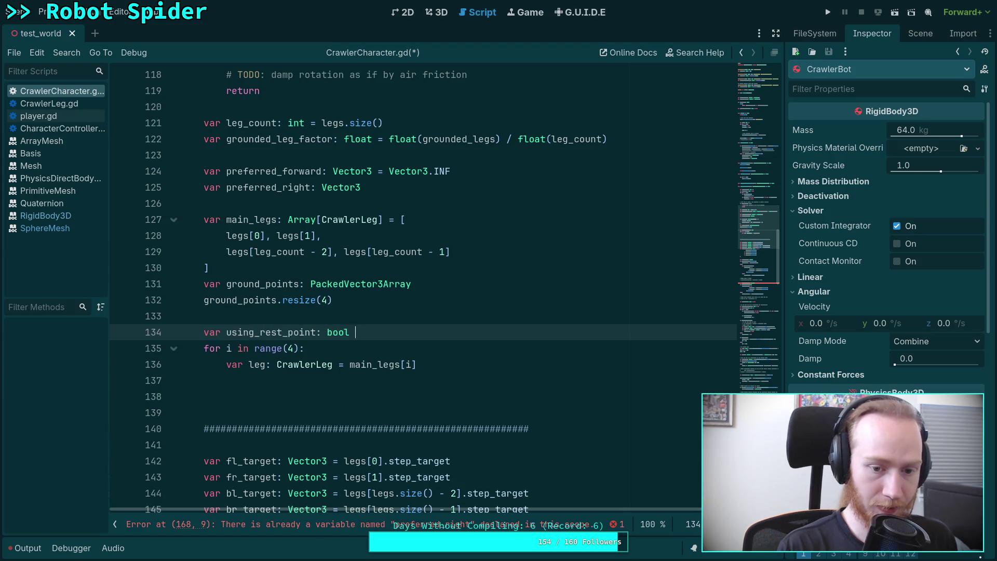
text(= fal)
key(Return)
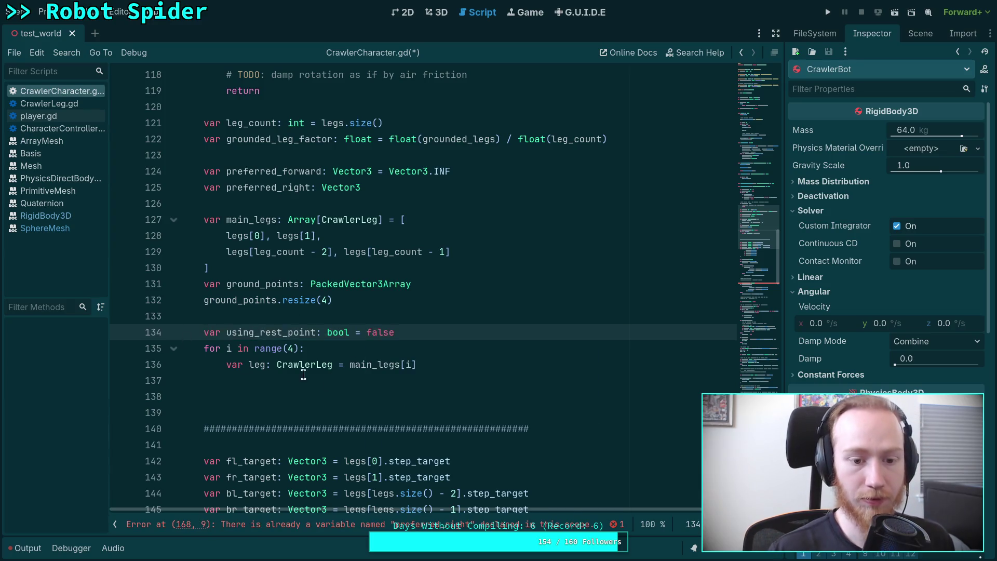
click(407, 380)
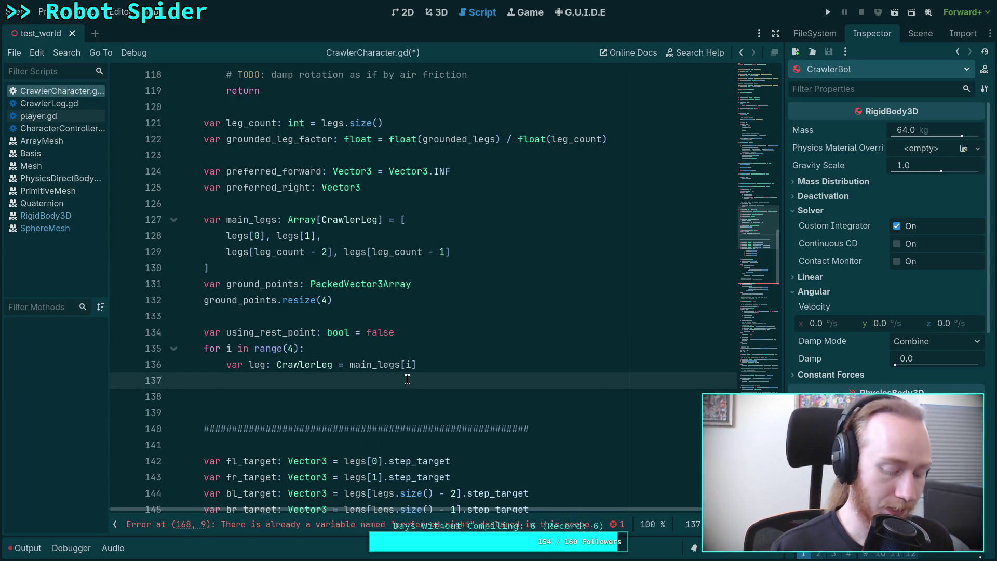